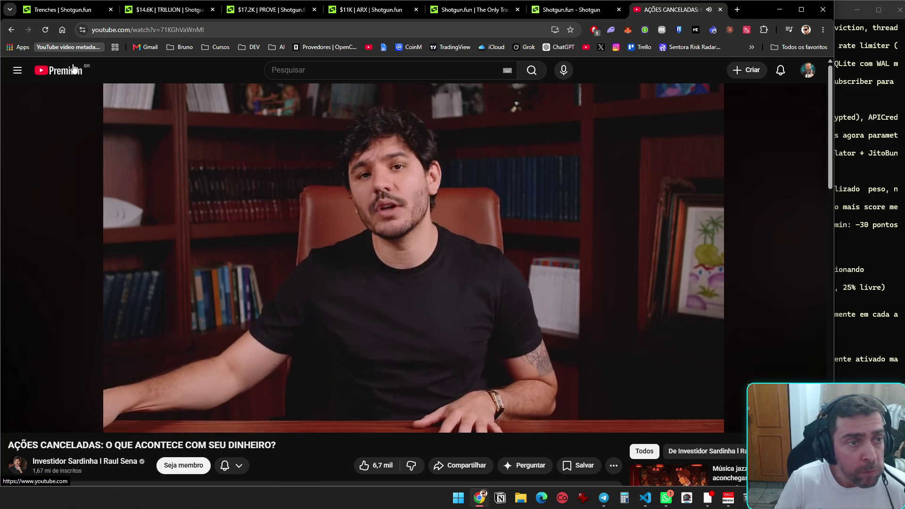
# Open the Faria Lima crypto office video in a background tab, pause the canceled-stocks video, and switch over.
pyautogui.click(673, 17)
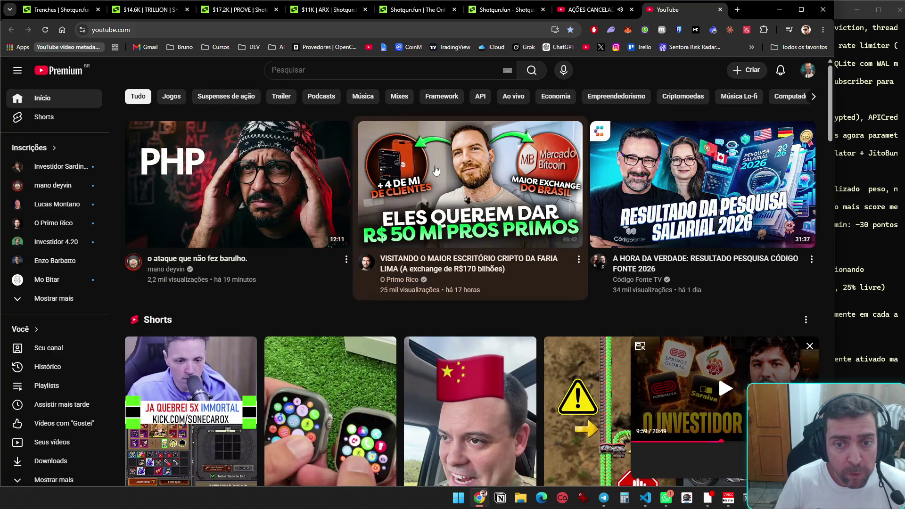
pyautogui.middleClick(437, 170)
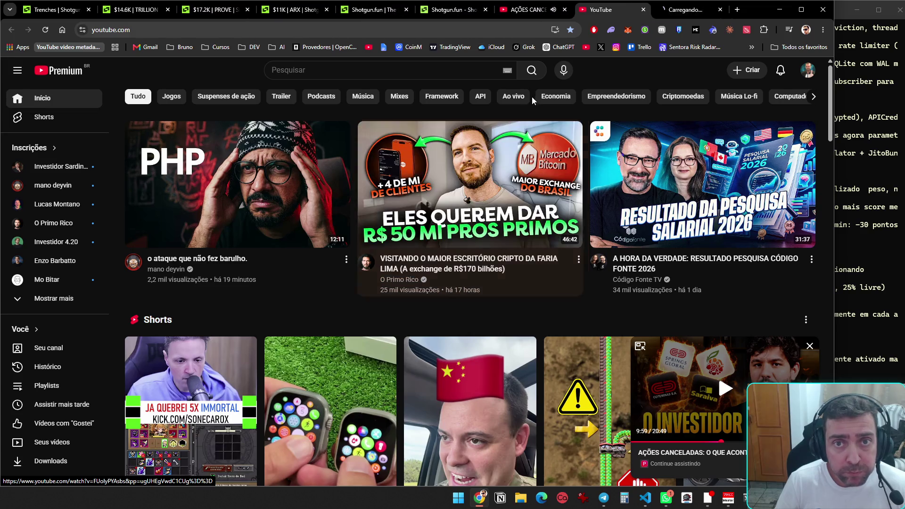
pyautogui.click(538, 10)
pyautogui.moveTo(573, 204)
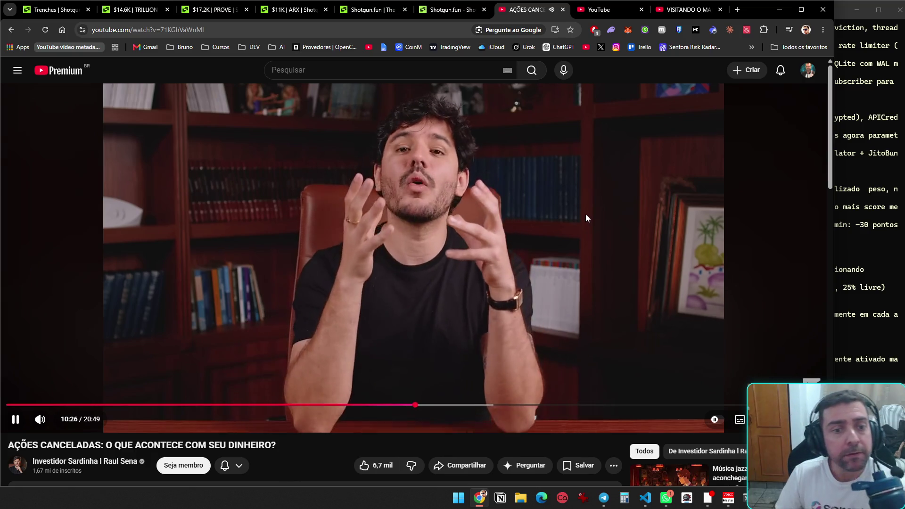
pyautogui.click(663, 95)
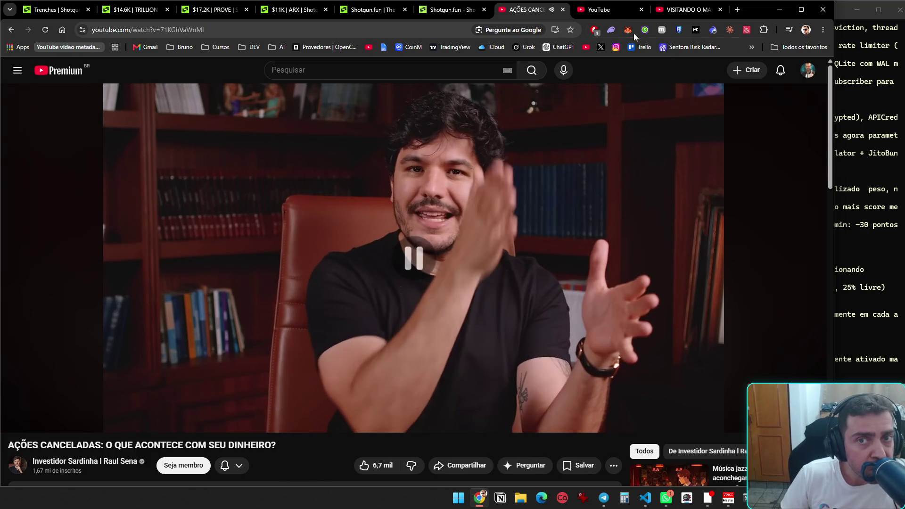
pyautogui.click(677, 12)
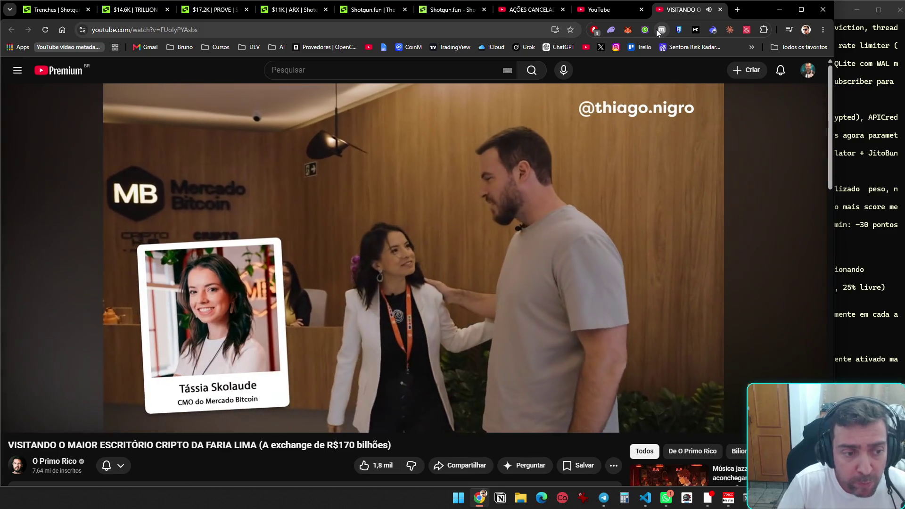
# Pause the office tour video at the CMO reception scene and Alt+Tab to another application.
pyautogui.click(475, 180)
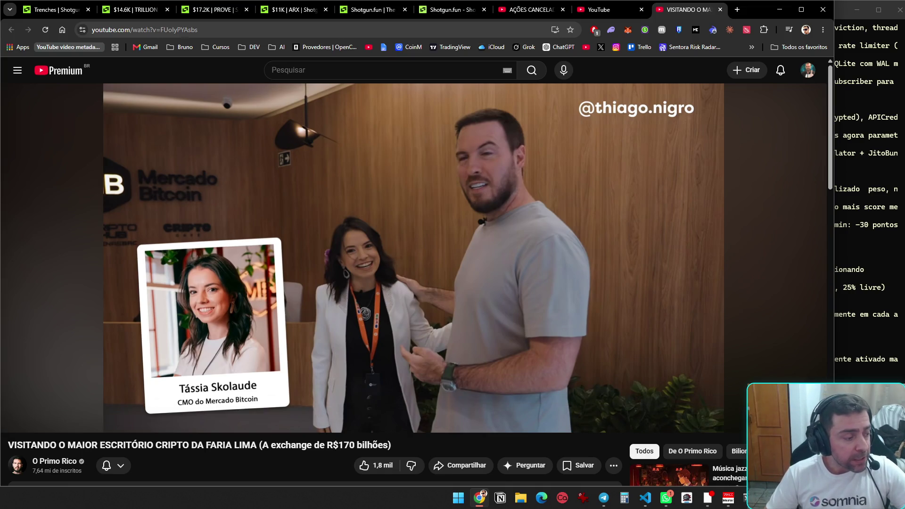
pyautogui.hotkey('alt', 'Tab')
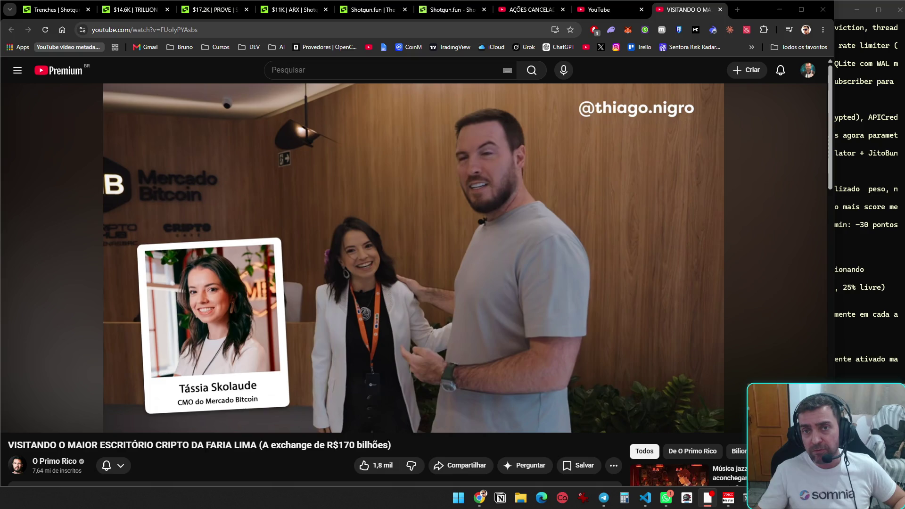
pyautogui.click(737, 10)
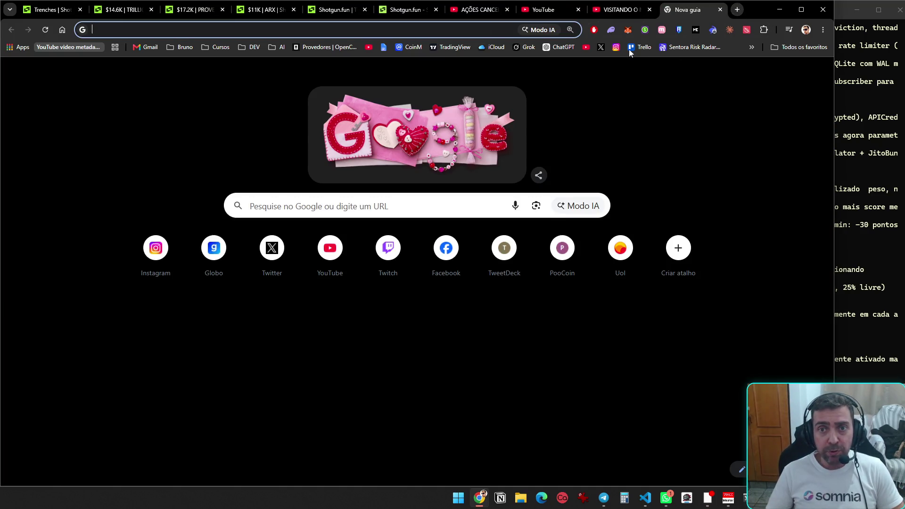
pyautogui.click(404, 49)
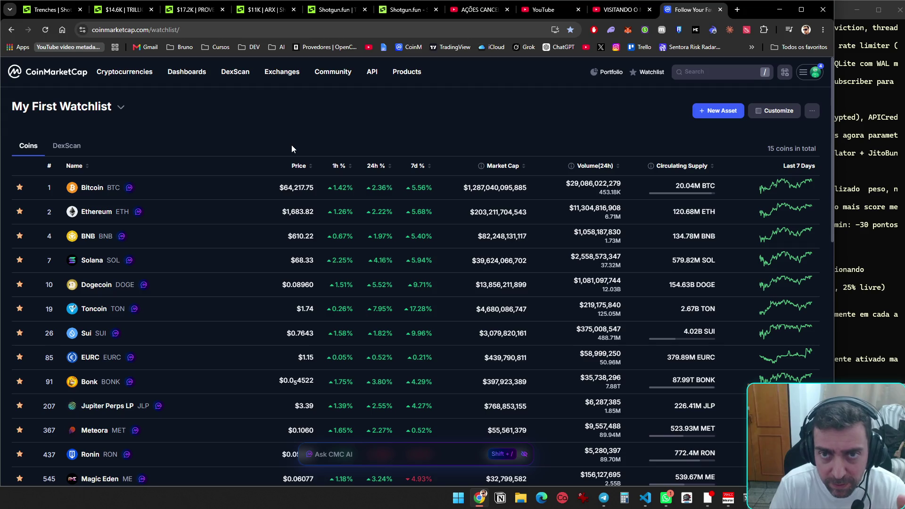
# Close the watchlist tab and resume the office tour video after a brief pause.
pyautogui.hotkey('ctrl', 'w')
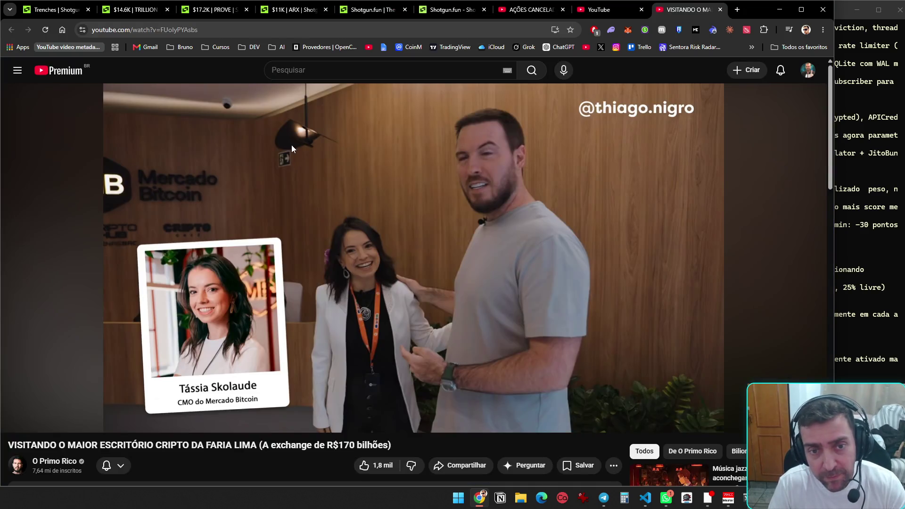
pyautogui.click(292, 145)
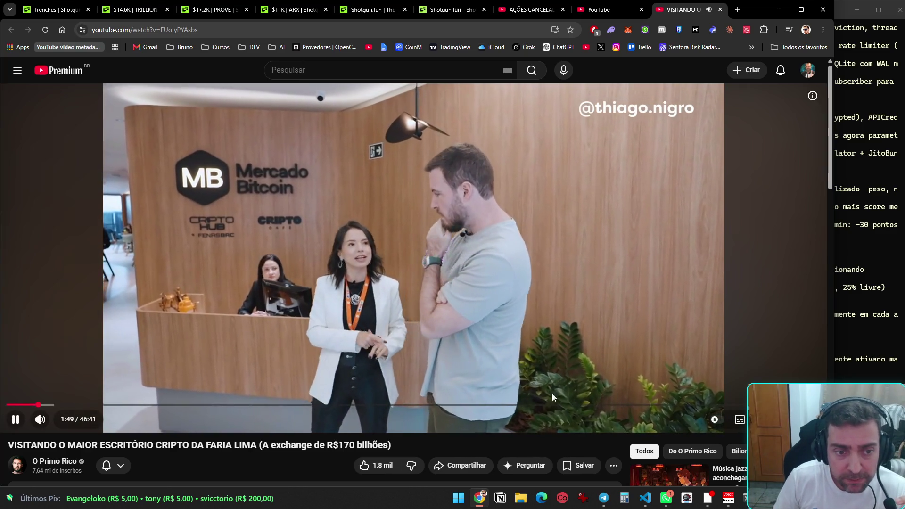
pyautogui.click(630, 313)
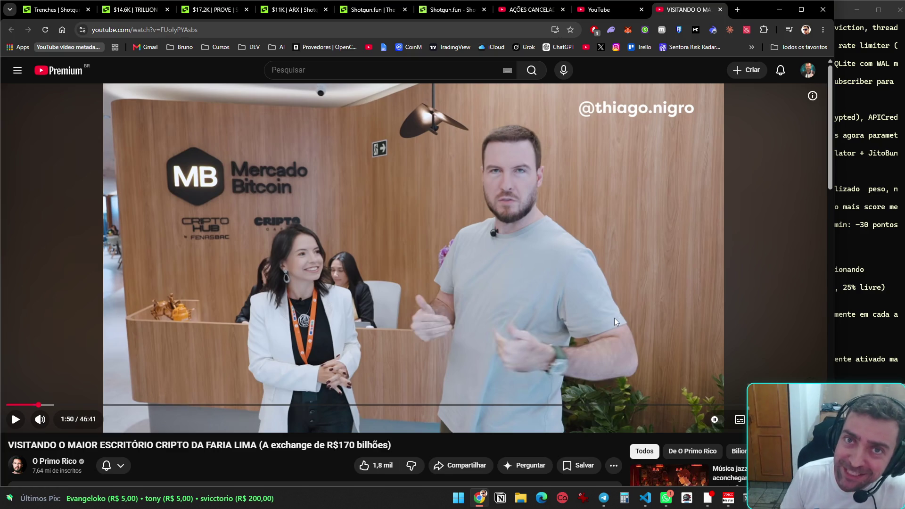
pyautogui.click(686, 235)
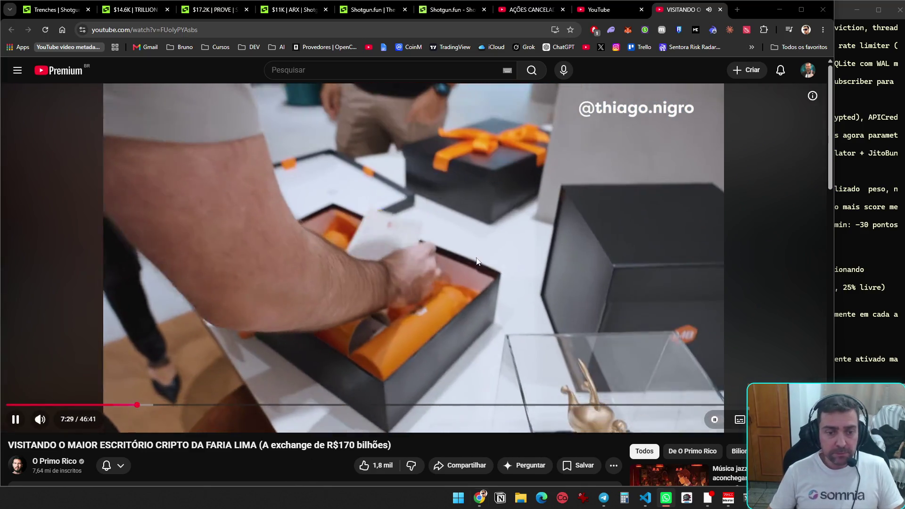
pyautogui.click(388, 269)
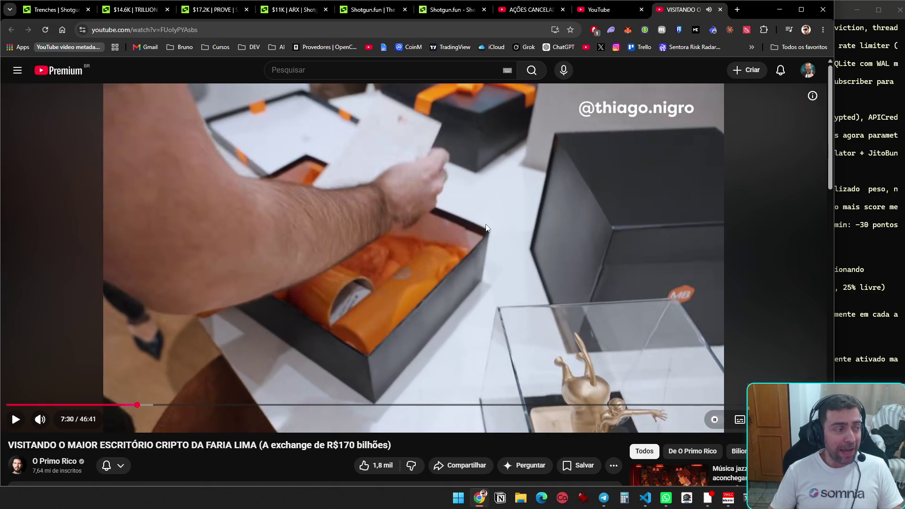
pyautogui.click(395, 242)
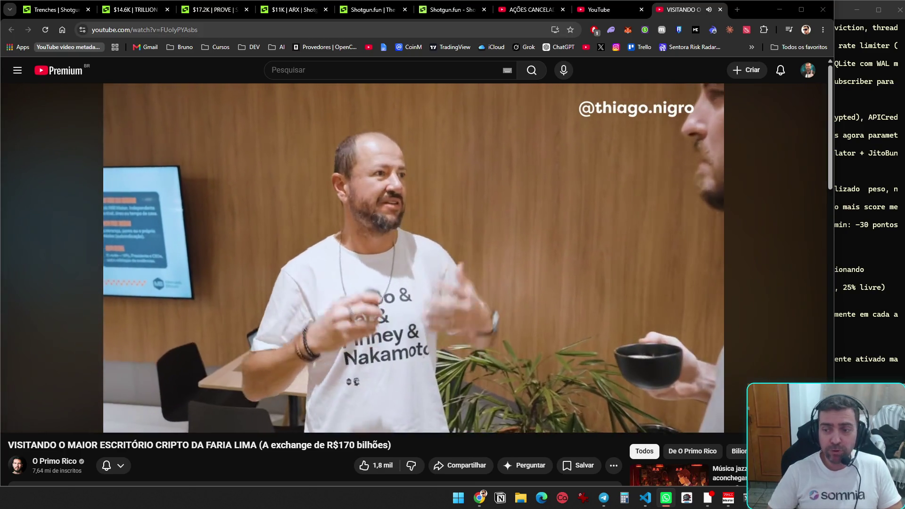
# After a brief pause at 8:37, stop the video at 11:13 and go to the TRILLION trade tab.
pyautogui.click(464, 246)
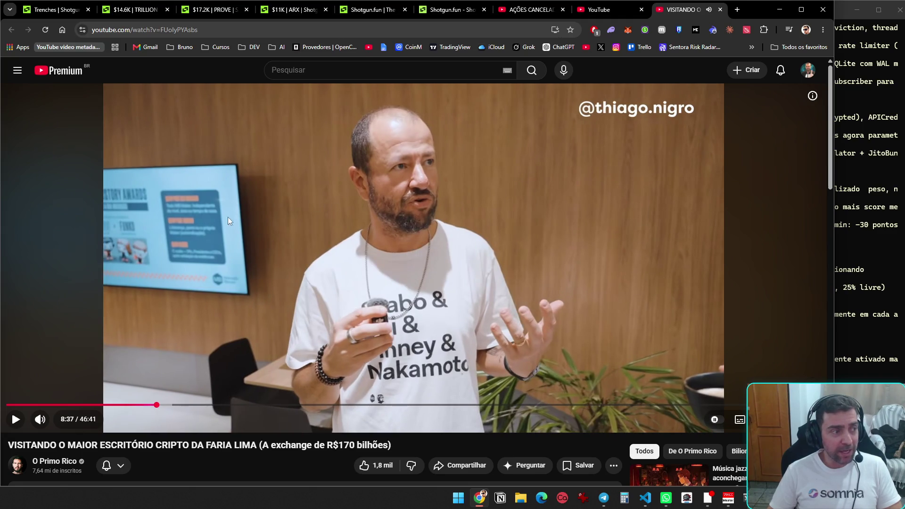
pyautogui.click(397, 225)
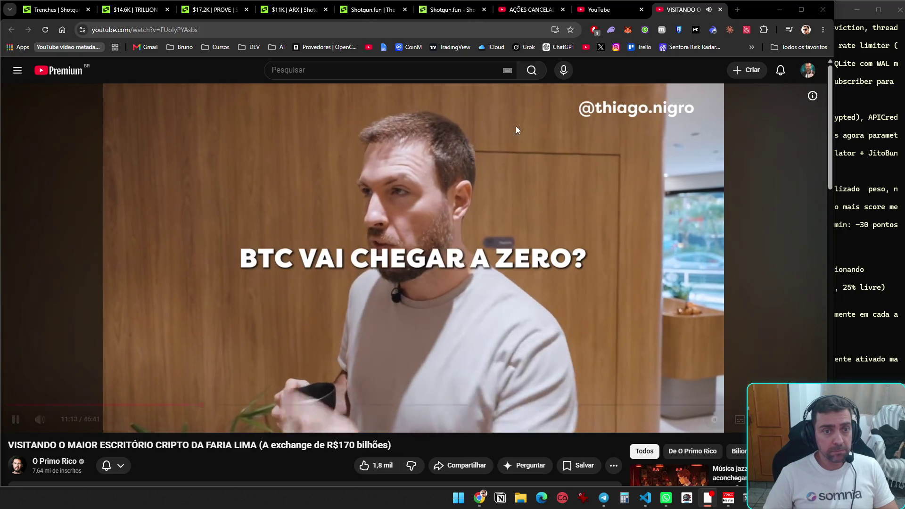
pyautogui.click(519, 137)
pyautogui.hotkey('ctrl', '2')
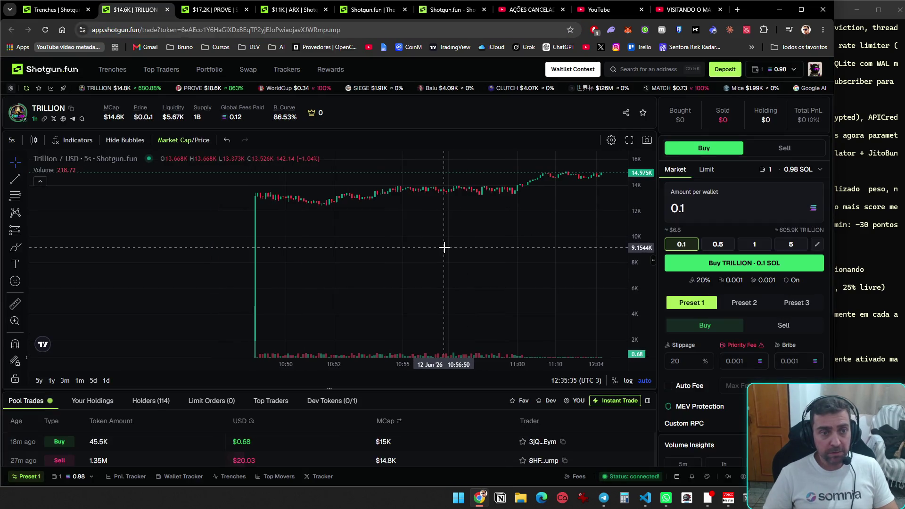
pyautogui.hotkey('ctrl', '3')
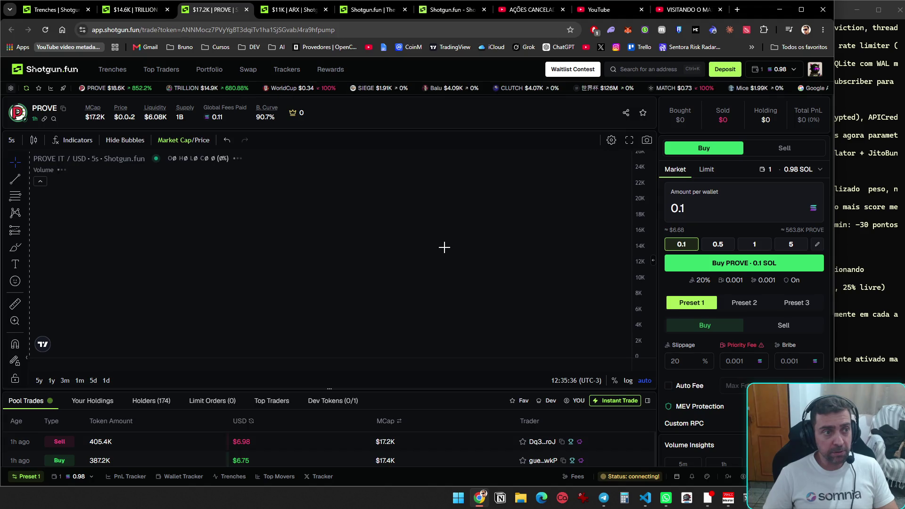
pyautogui.hotkey('ctrl', '4')
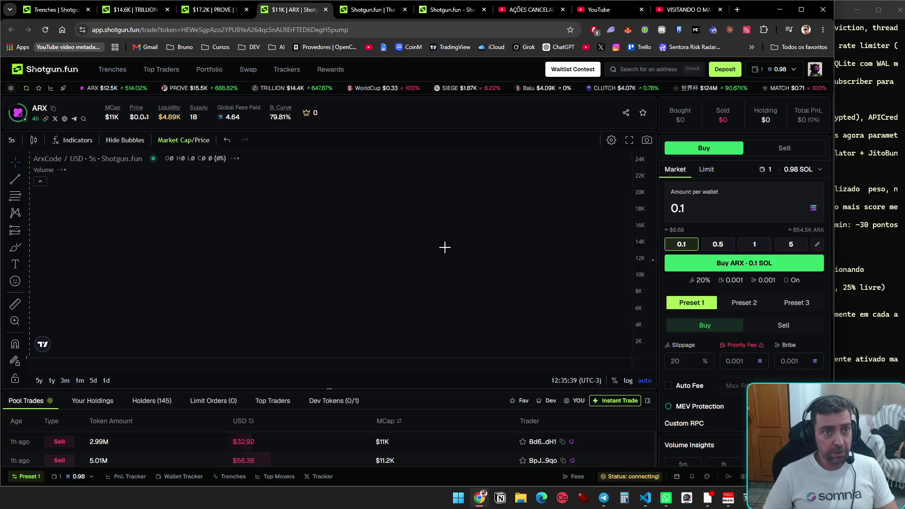
pyautogui.hotkey('ctrl', '5')
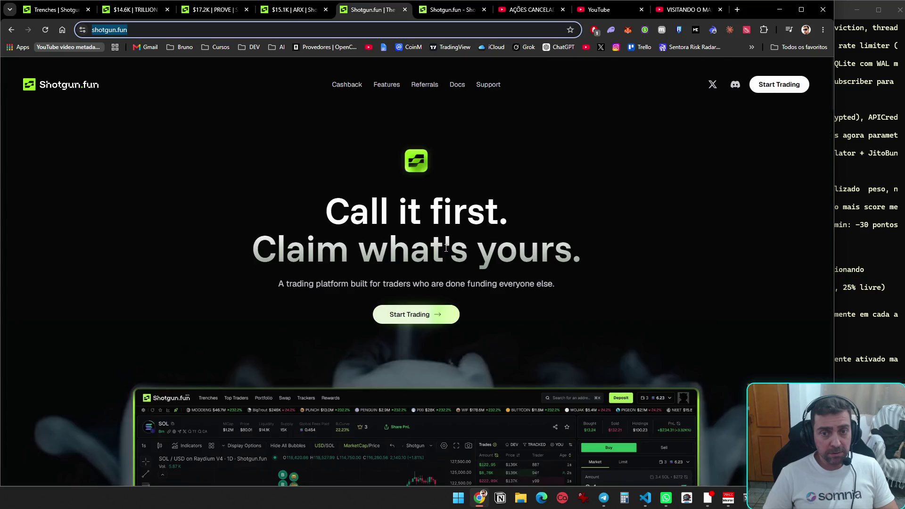
pyautogui.hotkey('ctrl', 'w')
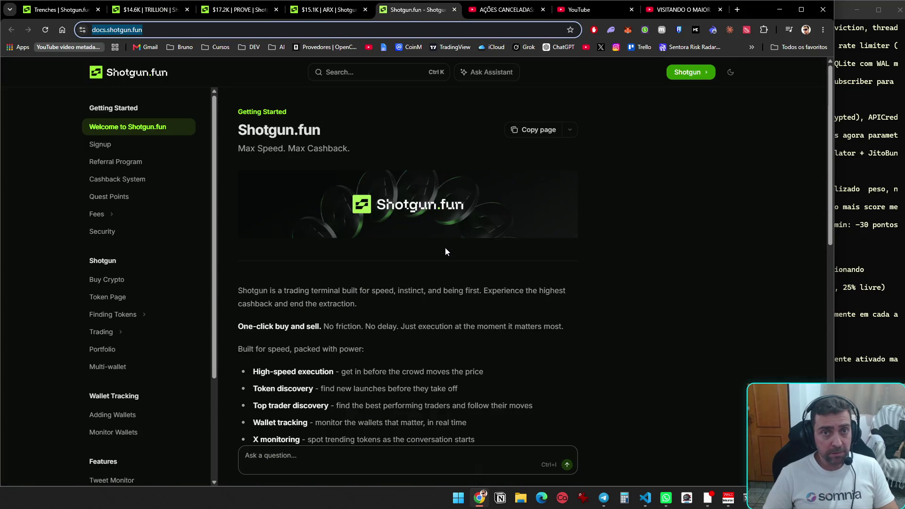
pyautogui.hotkey('ctrl', 'w')
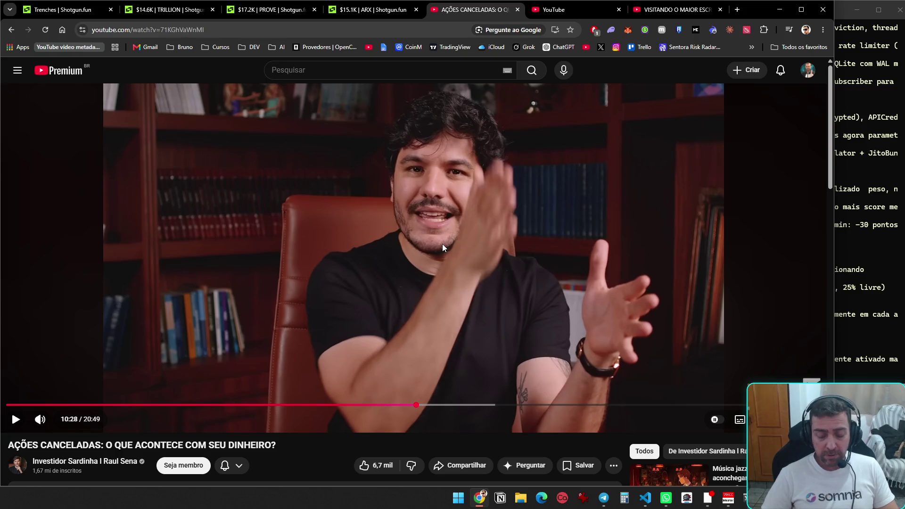
pyautogui.press('ctrl+super+Right')
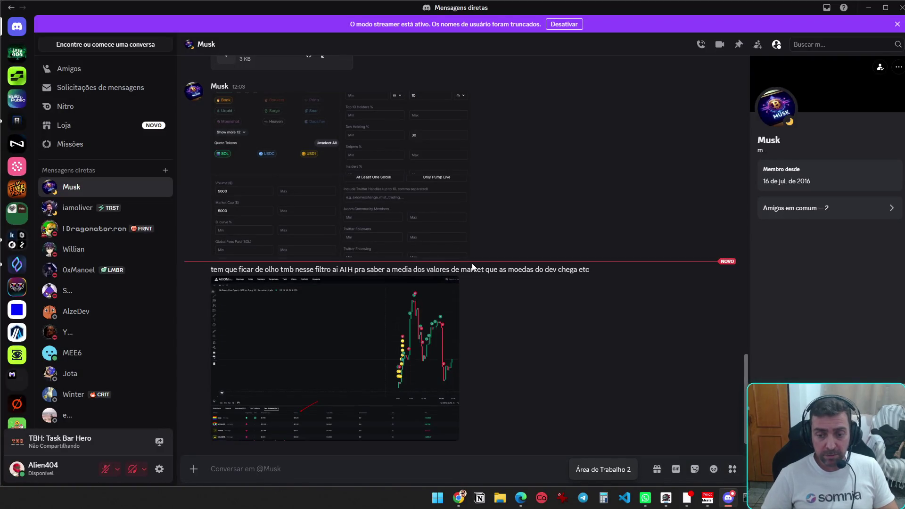
# Switch from Discord back to the browser desktop showing Shotgun.fun and ChatGPT.
pyautogui.press('ctrl+super+Left')
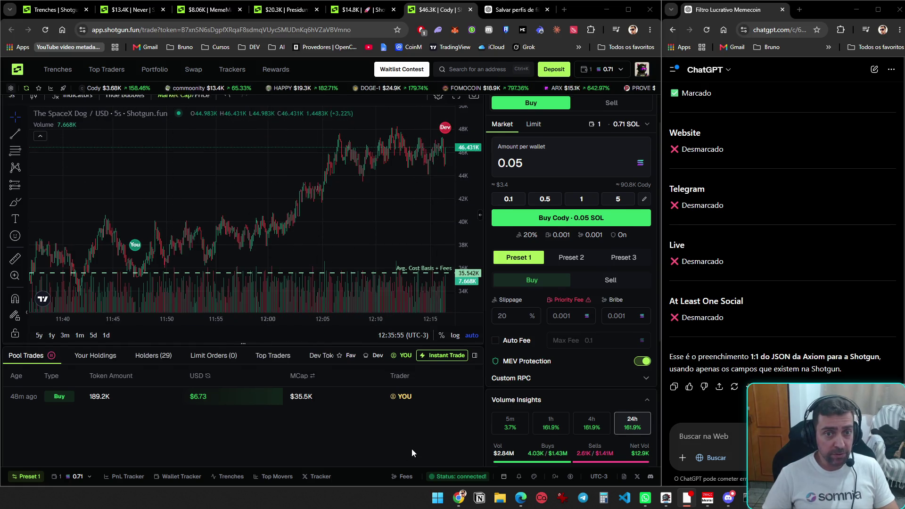
# Sell 0.01 of the Cody holding through the Instant Trade panel.
pyautogui.scroll(1, 412, 449)
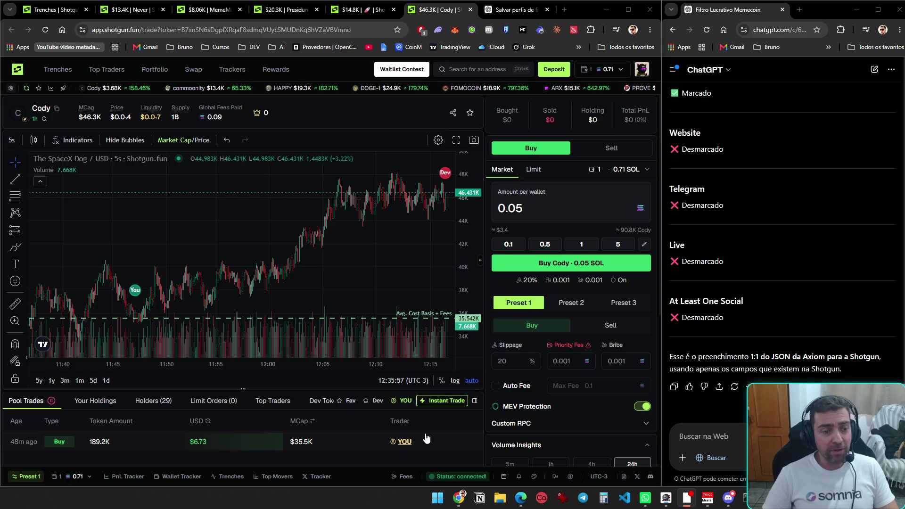
pyautogui.click(443, 400)
pyautogui.click(394, 305)
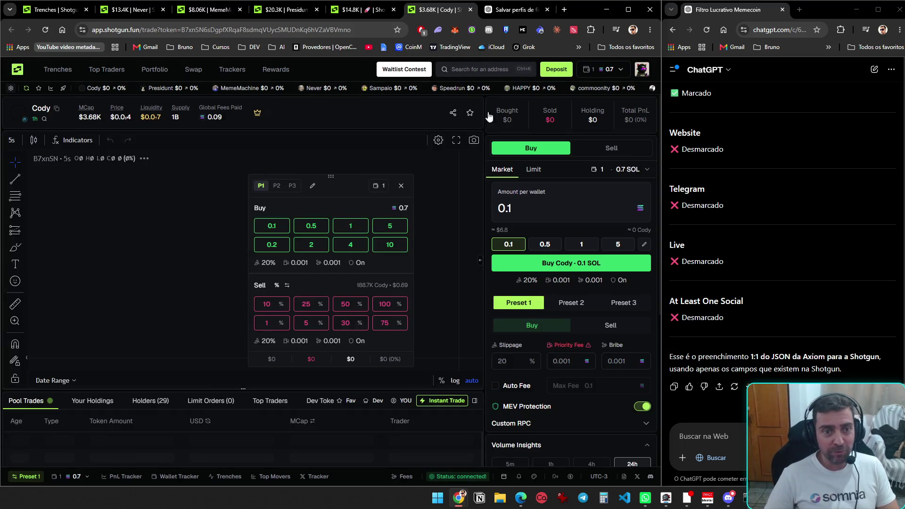
pyautogui.click(401, 186)
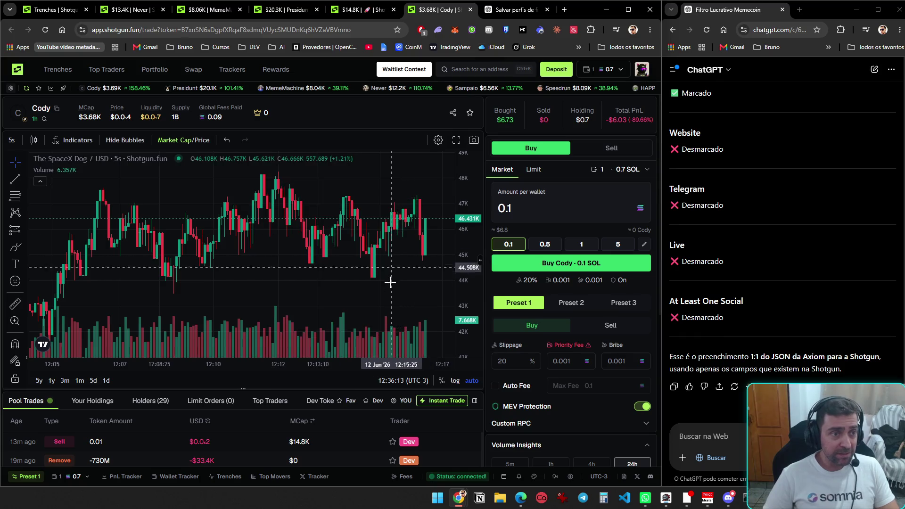
pyautogui.scroll(-3, 395, 315)
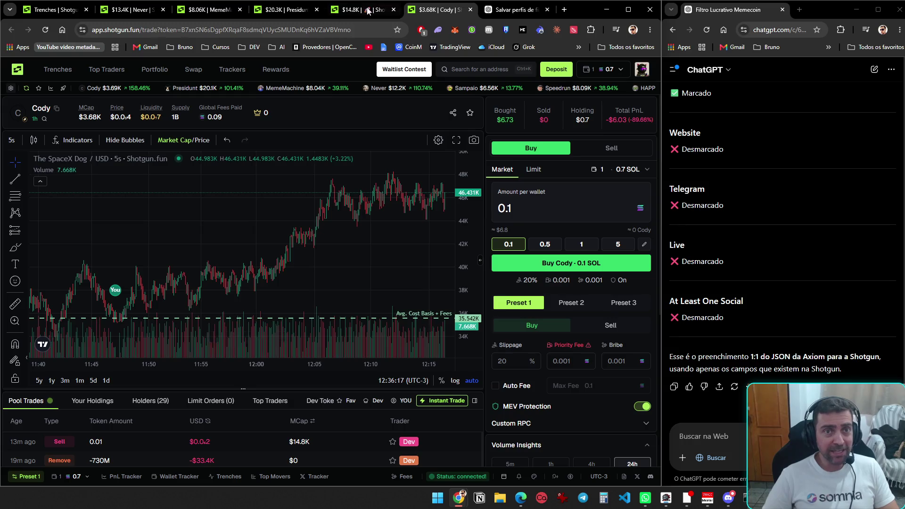
# Close the Never and MemeMachine token tabs.
pyautogui.hotkey('ctrl', 'Tab')
pyautogui.hotkey('ctrl', 'Tab')
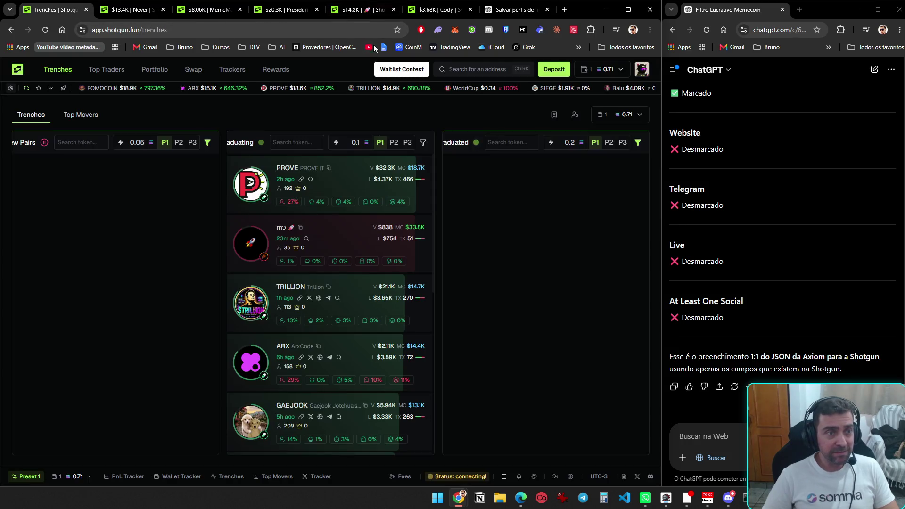
pyautogui.hotkey('ctrl', 'Tab')
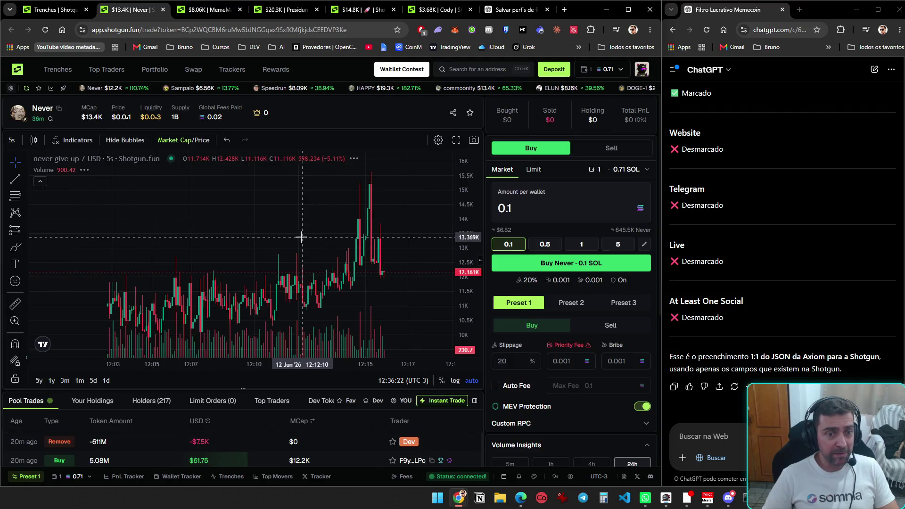
pyautogui.hotkey('ctrl', 'w')
pyautogui.hotkey('ctrl', 'w')
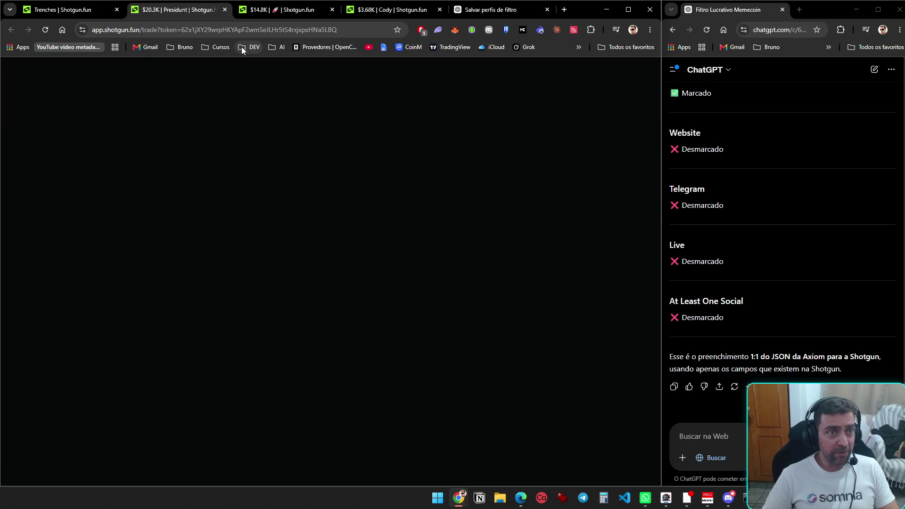
pyautogui.hotkey('ctrl', 'w')
pyautogui.hotkey('ctrl', 'w')
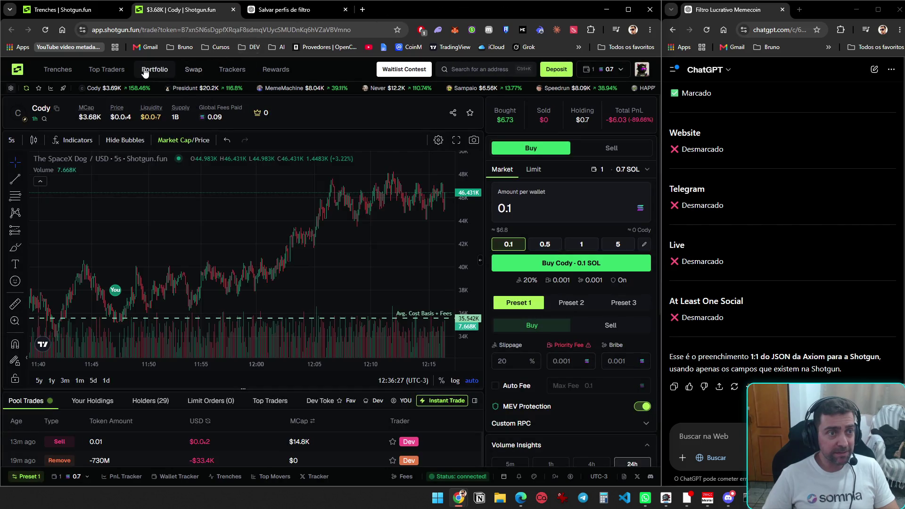
# Sell all of the commoonity, Sampaio and Cody holdings from the portfolio.
pyautogui.click(144, 72)
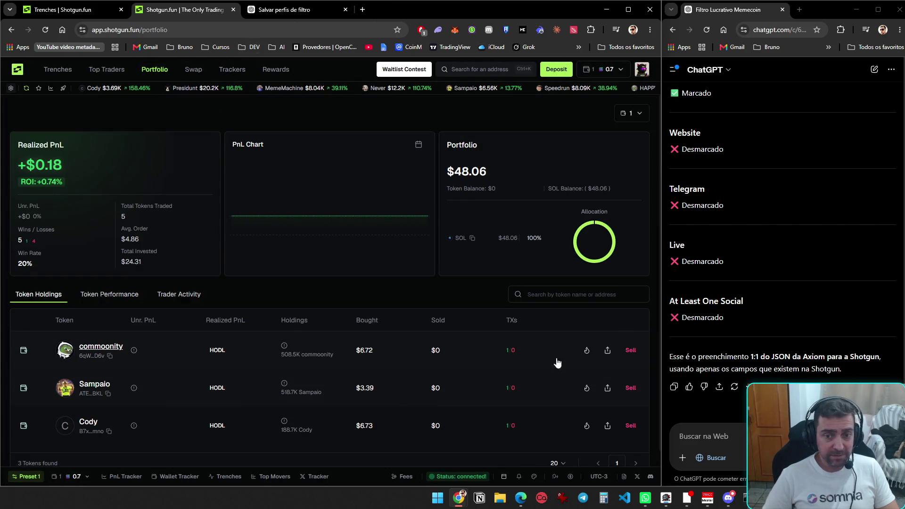
pyautogui.click(630, 351)
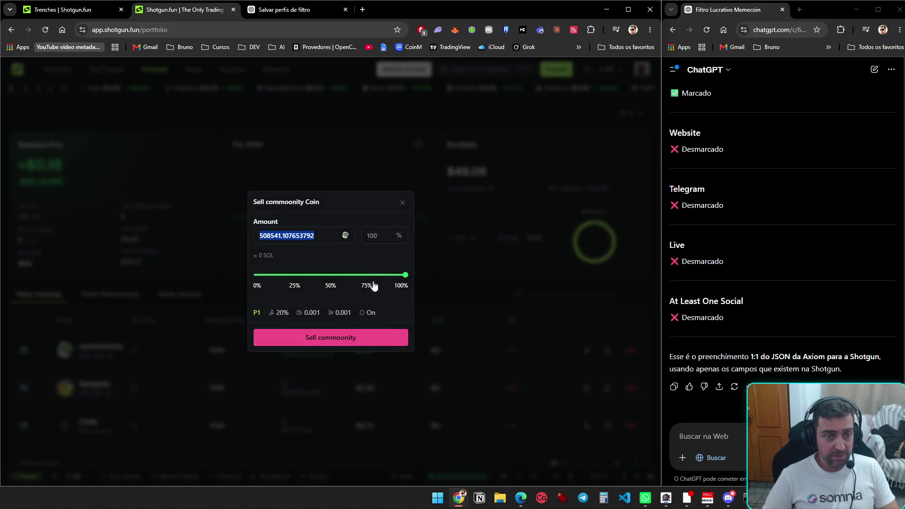
pyautogui.click(390, 341)
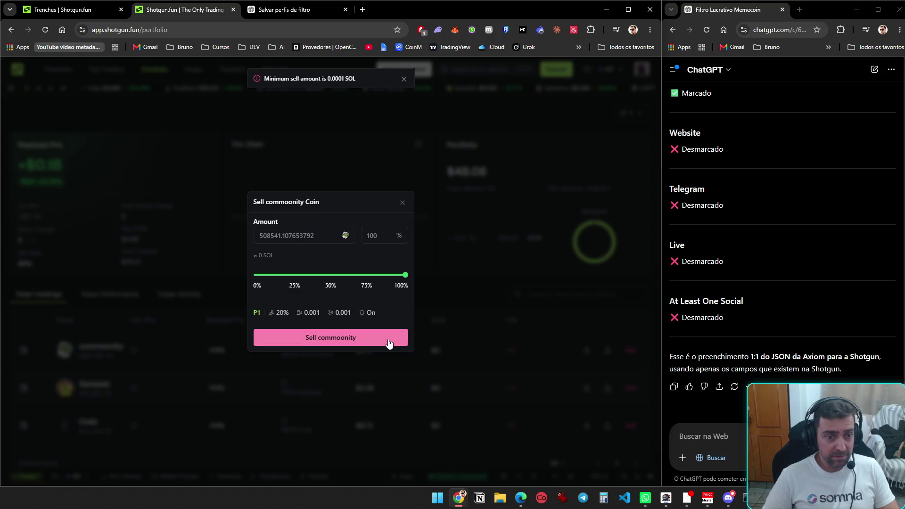
pyautogui.click(460, 357)
pyautogui.click(627, 388)
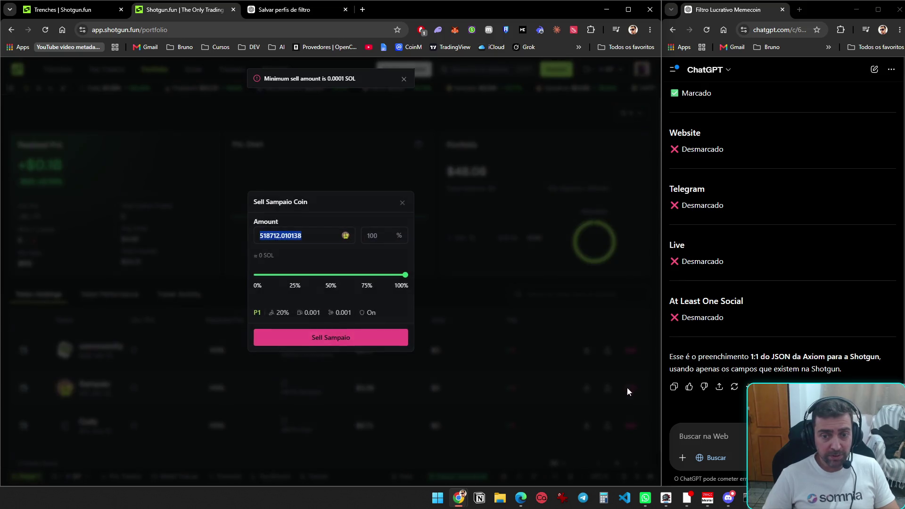
pyautogui.click(378, 345)
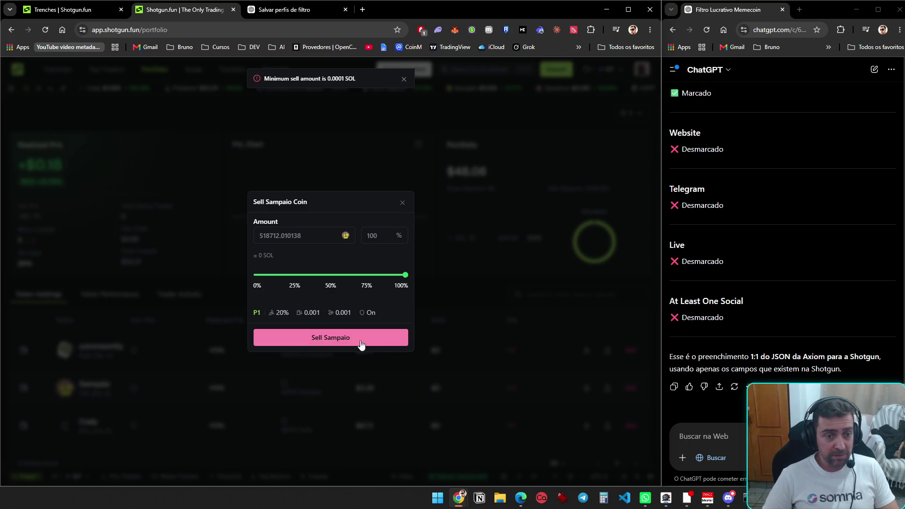
pyautogui.click(527, 367)
pyautogui.click(630, 426)
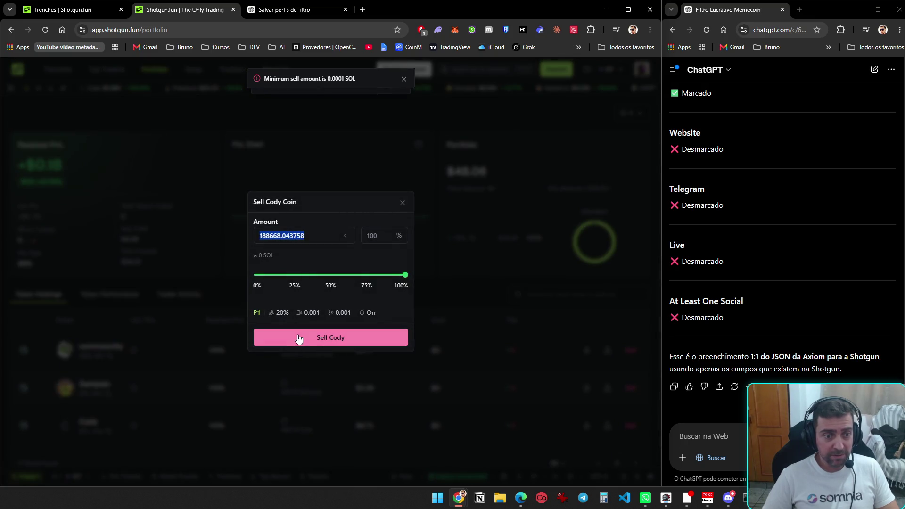
pyautogui.click(398, 341)
pyautogui.click(402, 202)
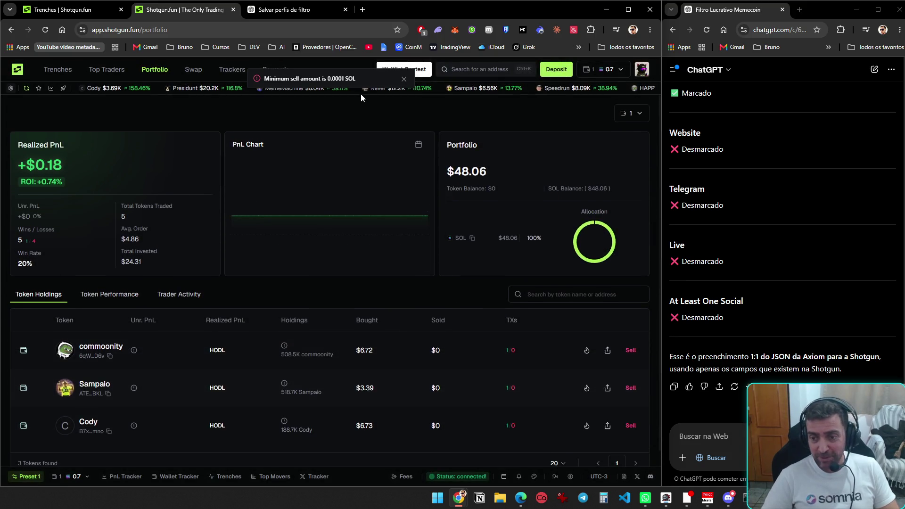
# Return to the YouTube desktop and close the canceled-stocks video tab.
pyautogui.press('ctrl+super+Left')
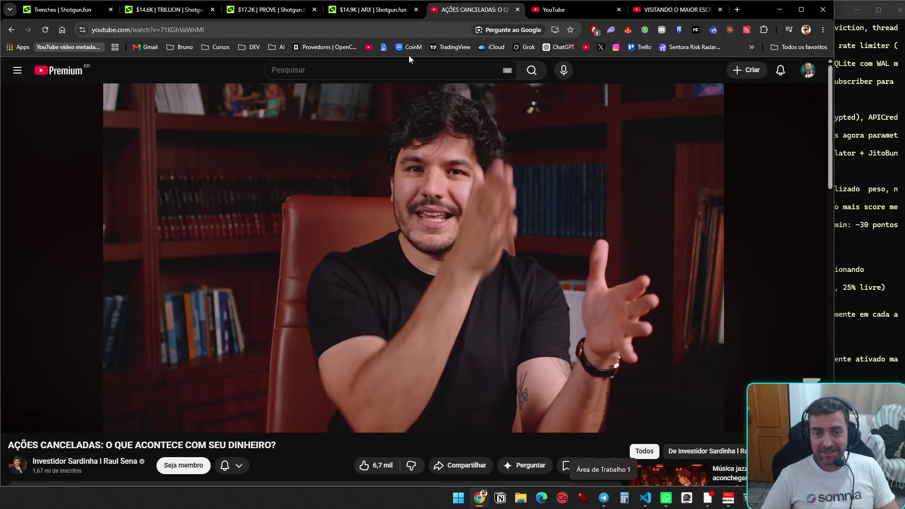
pyautogui.click(358, 259)
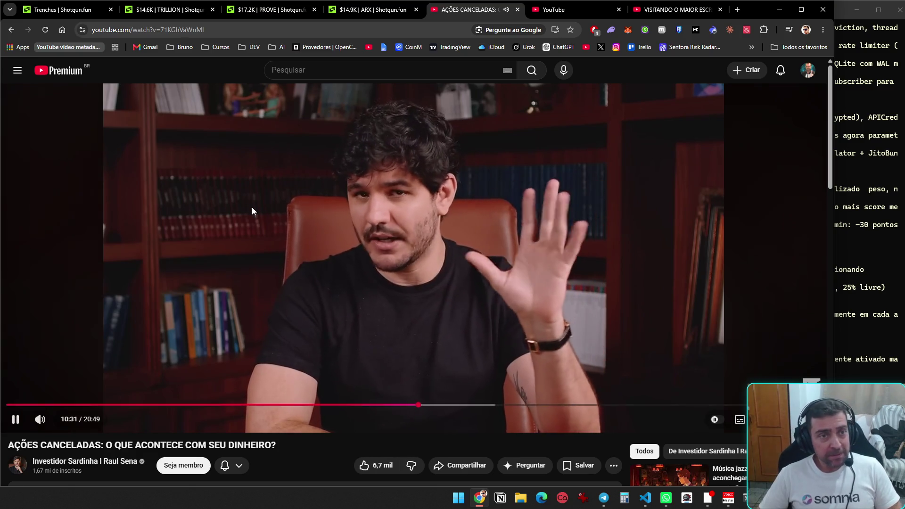
pyautogui.click(251, 207)
pyautogui.hotkey('ctrl', 'w')
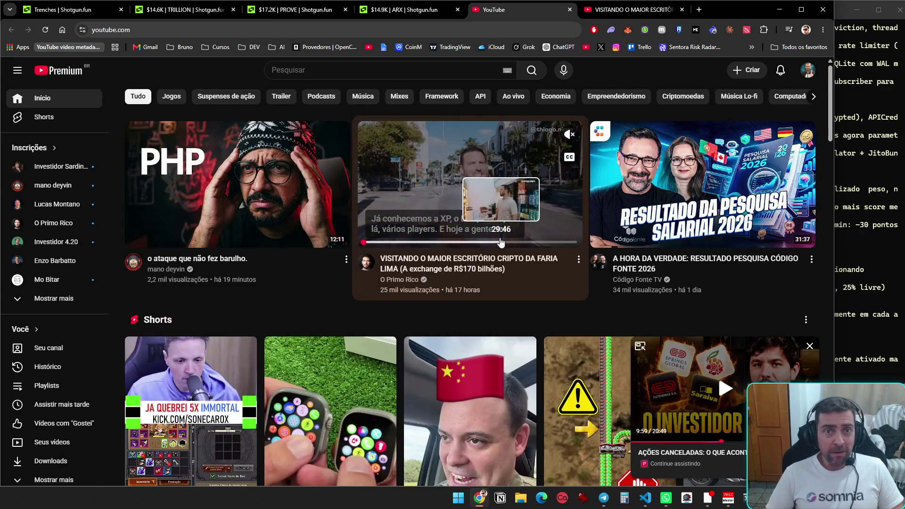
# Play 'Visitando o maior escritório cripto da Faria Lima' from the YouTube home feed.
pyautogui.click(499, 240)
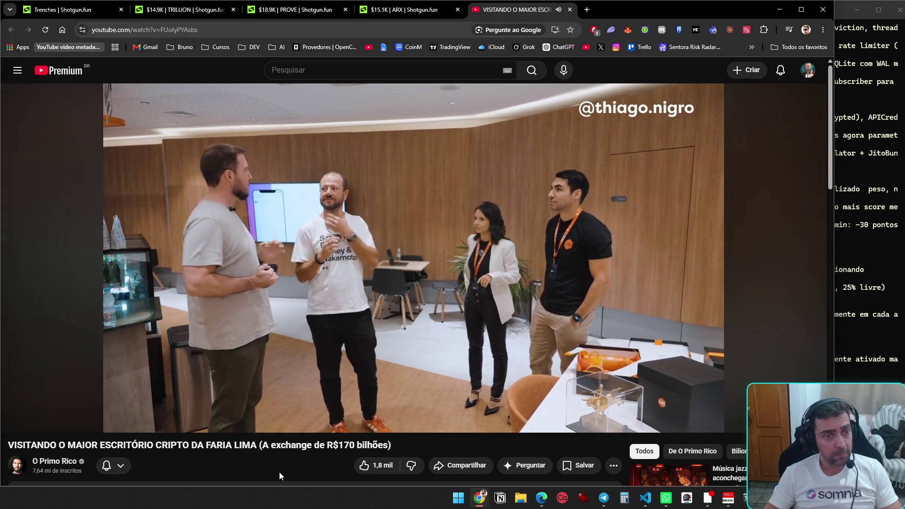
# Seek the office tour video forward in 5-second jumps to the hardware wallet explainer at 17:30.
pyautogui.press('Right')
pyautogui.press('Right')
pyautogui.press('Right')
pyautogui.press('Right')
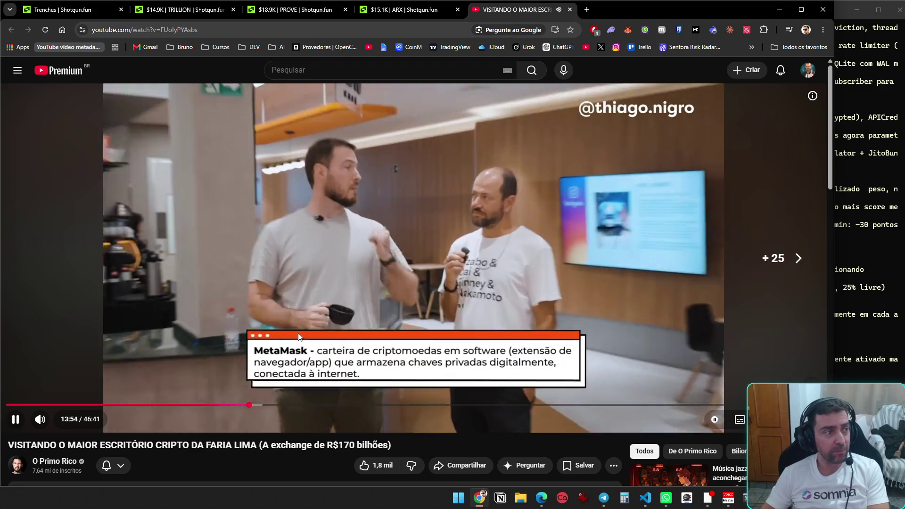
pyautogui.press('Right')
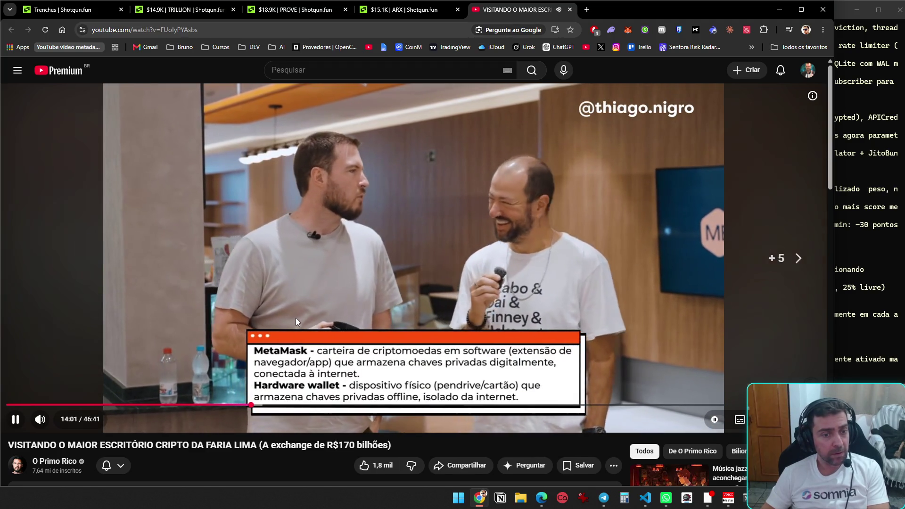
pyautogui.press('Right')
pyautogui.press('Right')
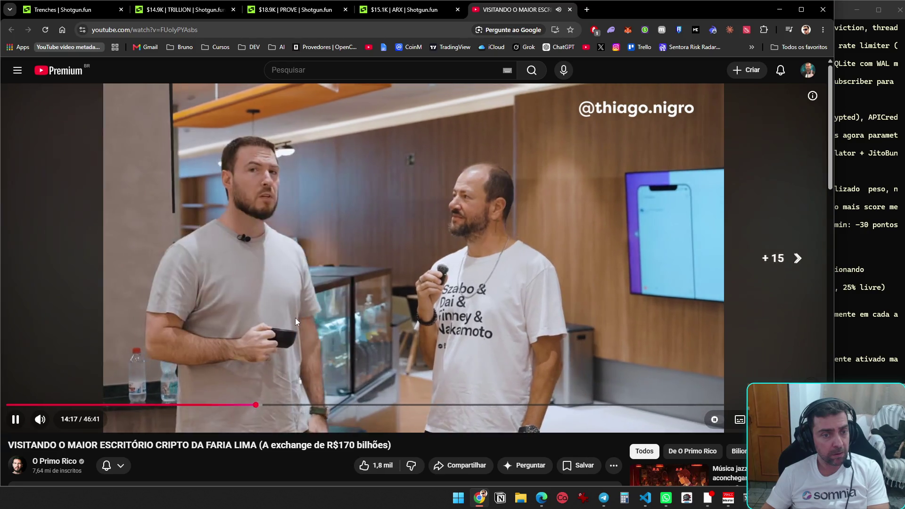
pyautogui.press('Right')
pyautogui.press('Right')
pyautogui.press('Right')
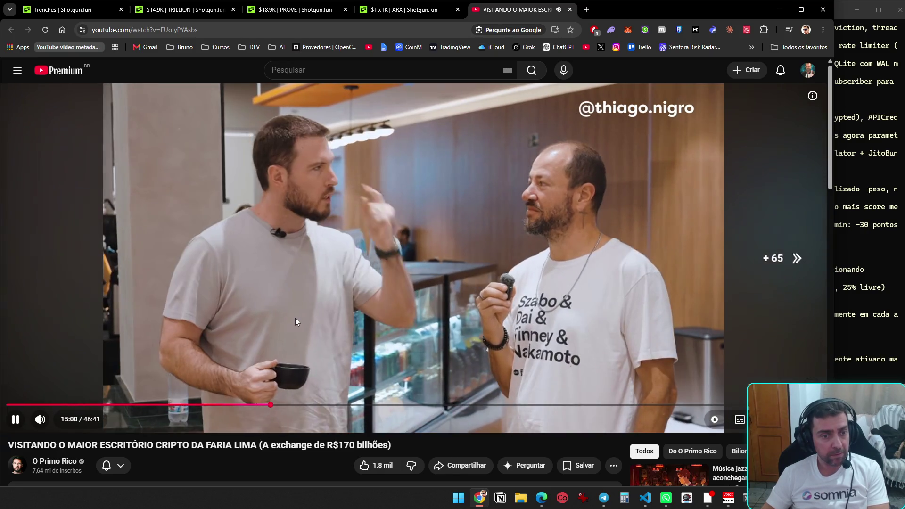
pyautogui.press('Right')
pyautogui.press('Right')
pyautogui.press('Right')
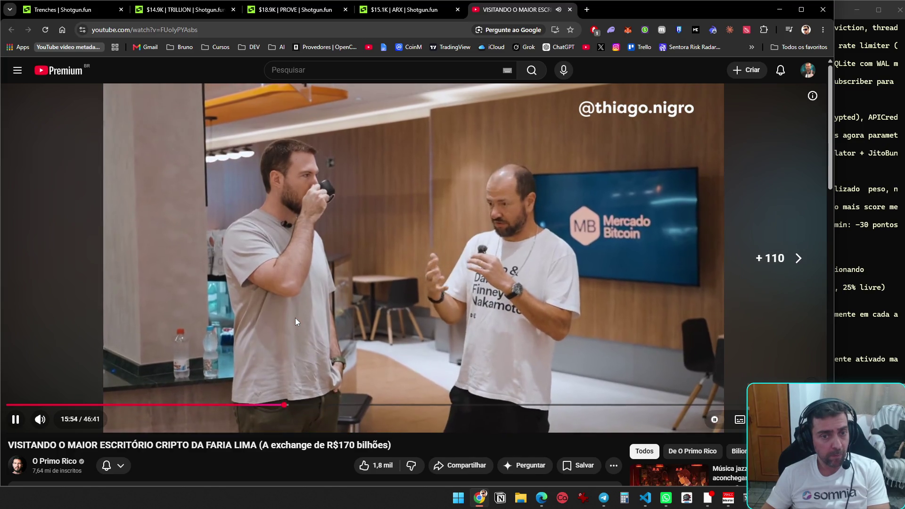
pyautogui.press('Right')
pyautogui.press('Right')
pyautogui.press('Right')
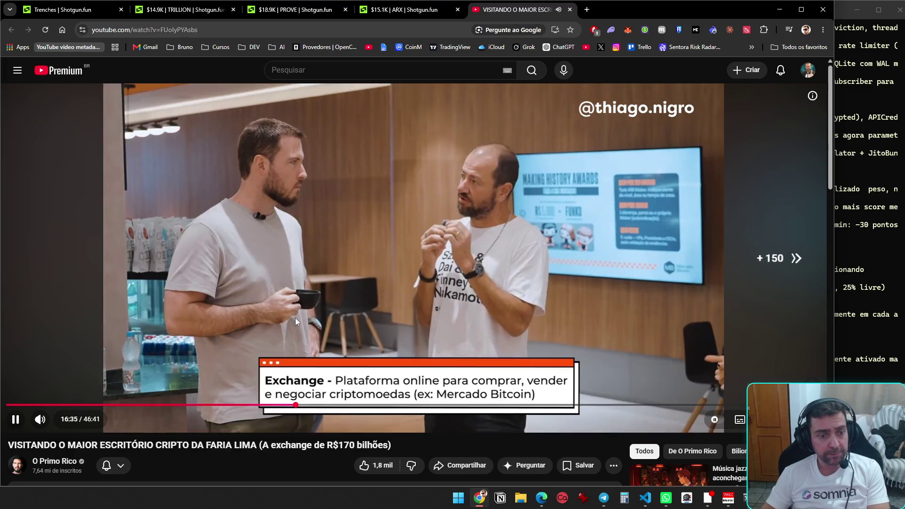
pyautogui.press('Right')
pyautogui.press('Right')
pyautogui.press('Right')
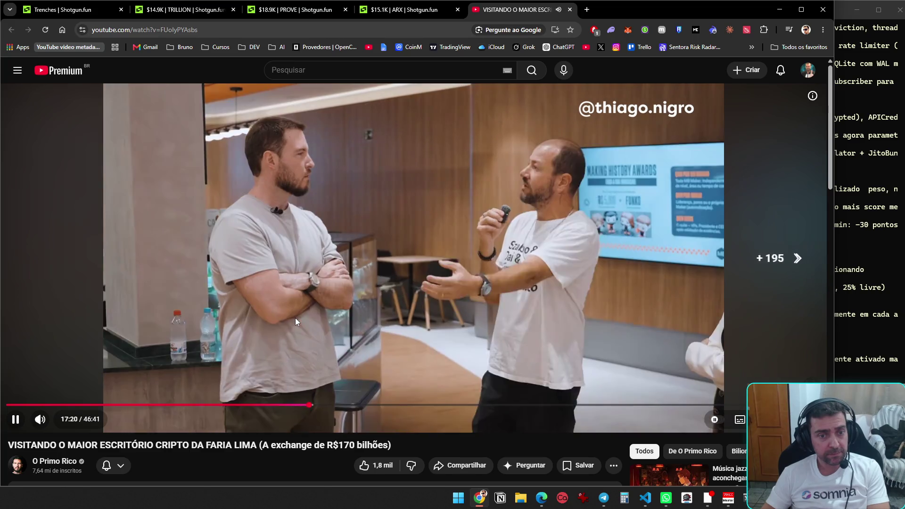
pyautogui.press('Right')
pyautogui.press('Right')
pyautogui.press('Right')
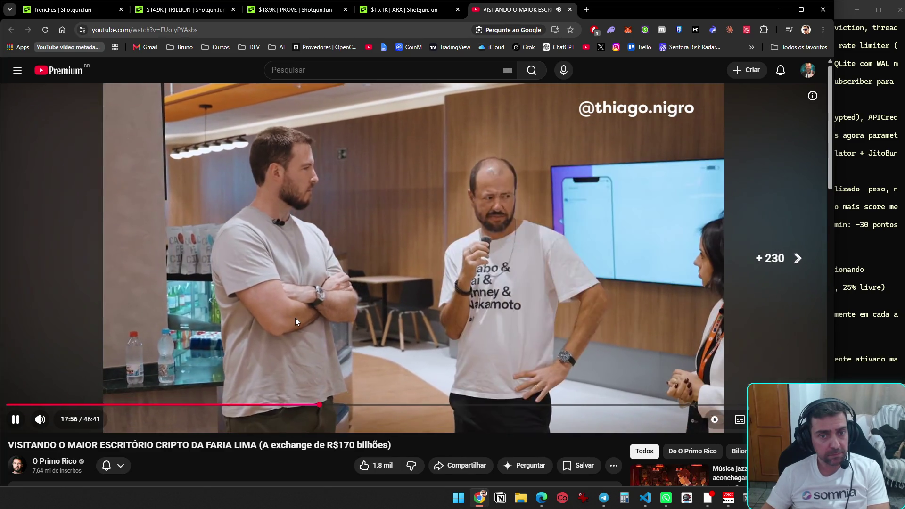
pyautogui.press('Right')
pyautogui.press('Right')
pyautogui.press('Right')
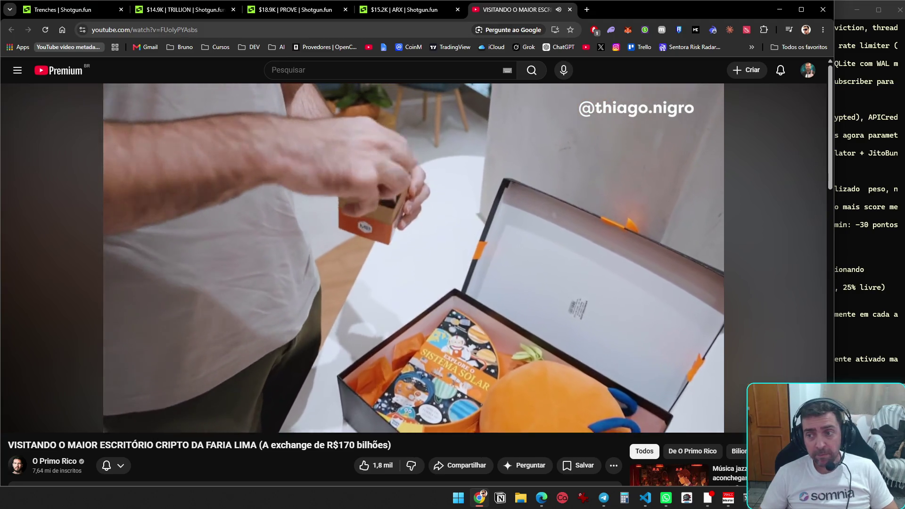
pyautogui.click(459, 178)
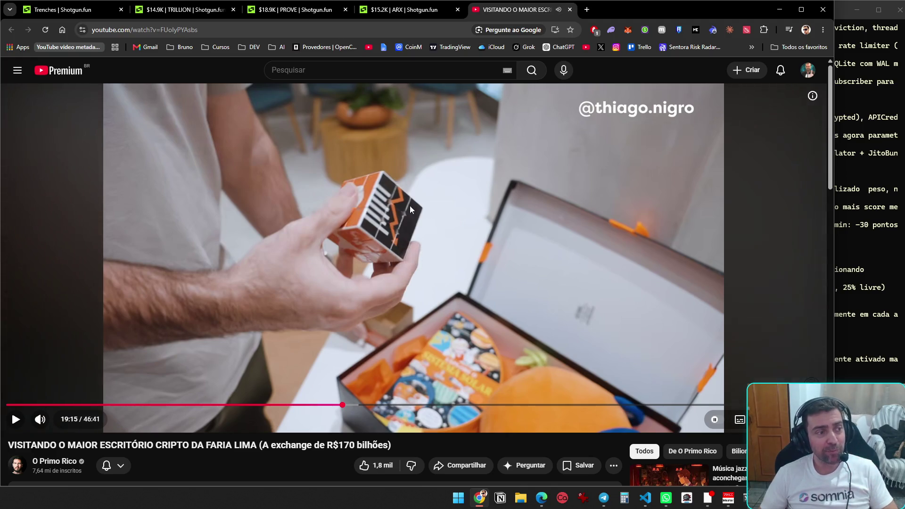
pyautogui.click(359, 224)
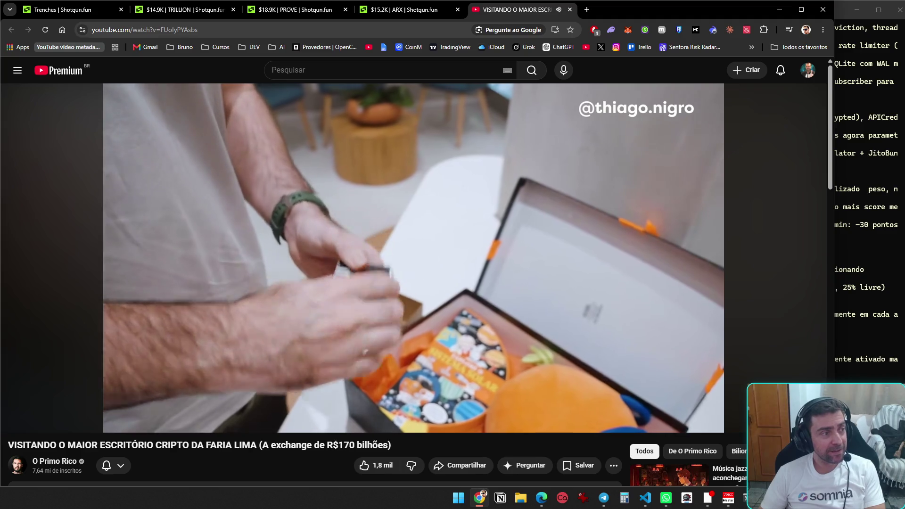
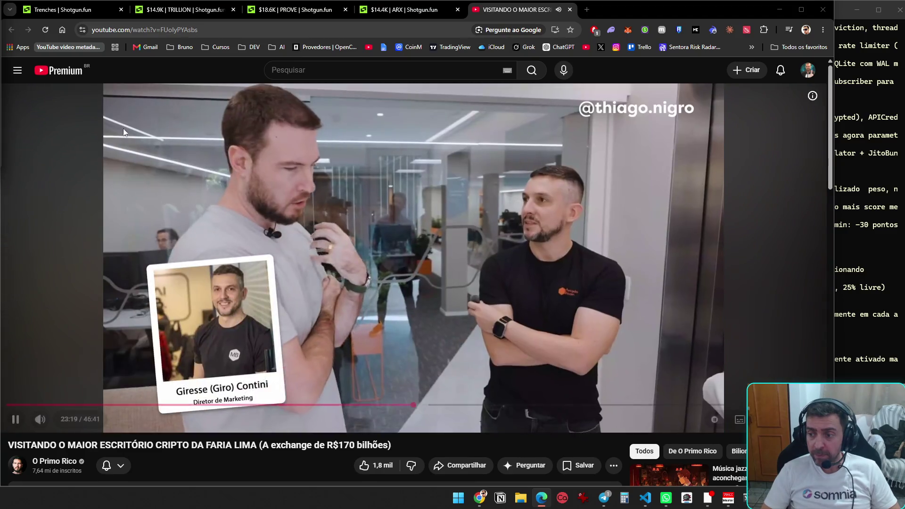
# Skip the crypto office tour video ahead to 25:07 and keep it playing after brief pauses.
pyautogui.moveTo(431, 193)
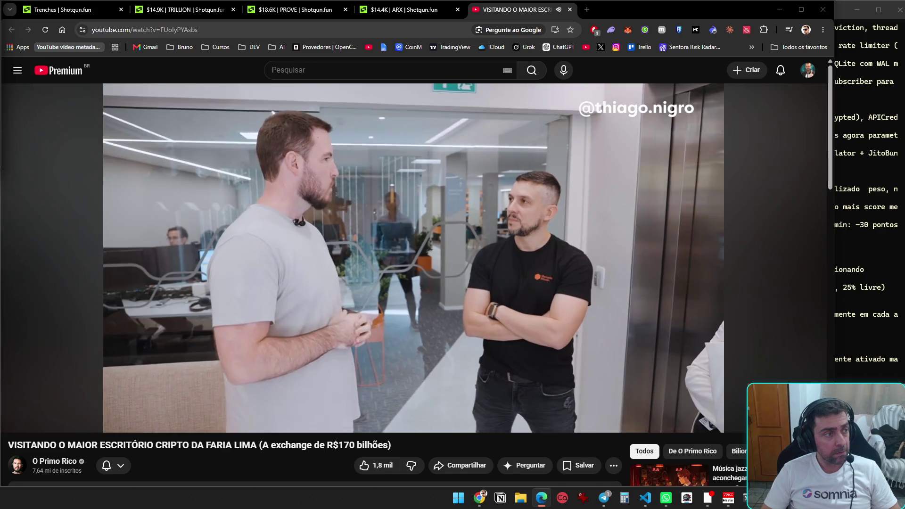
pyautogui.moveTo(475, 248)
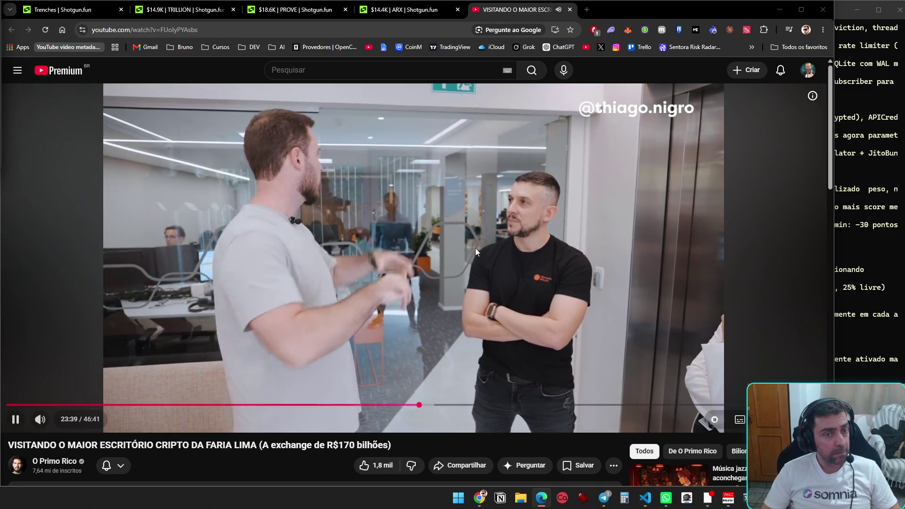
pyautogui.click(445, 404)
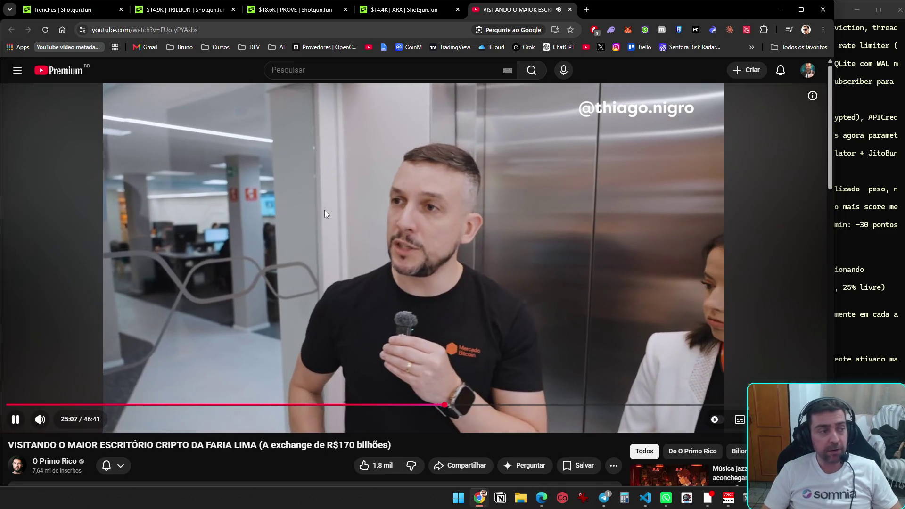
pyautogui.click(271, 222)
pyautogui.click(271, 222)
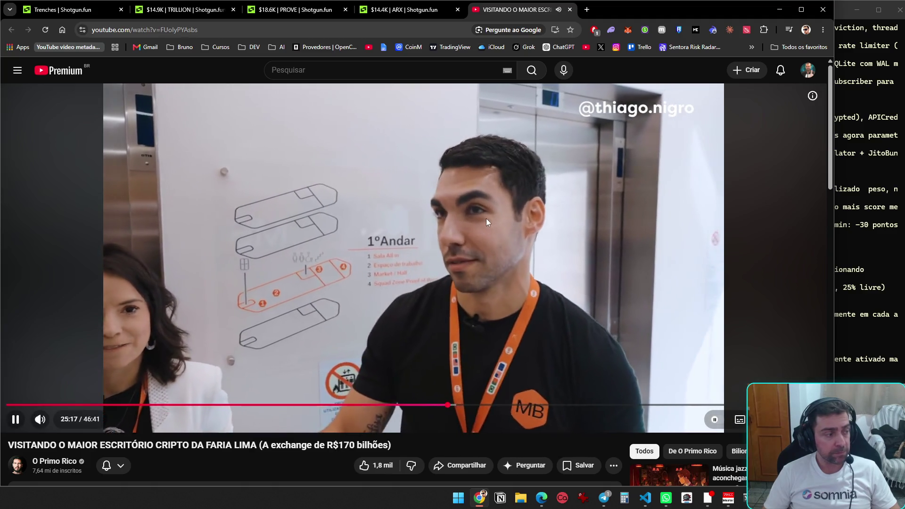
pyautogui.click(572, 225)
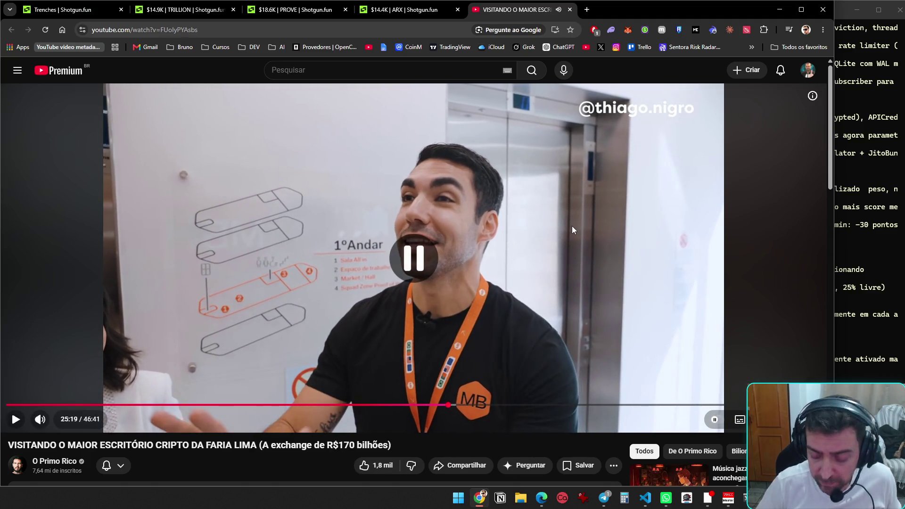
pyautogui.click(316, 199)
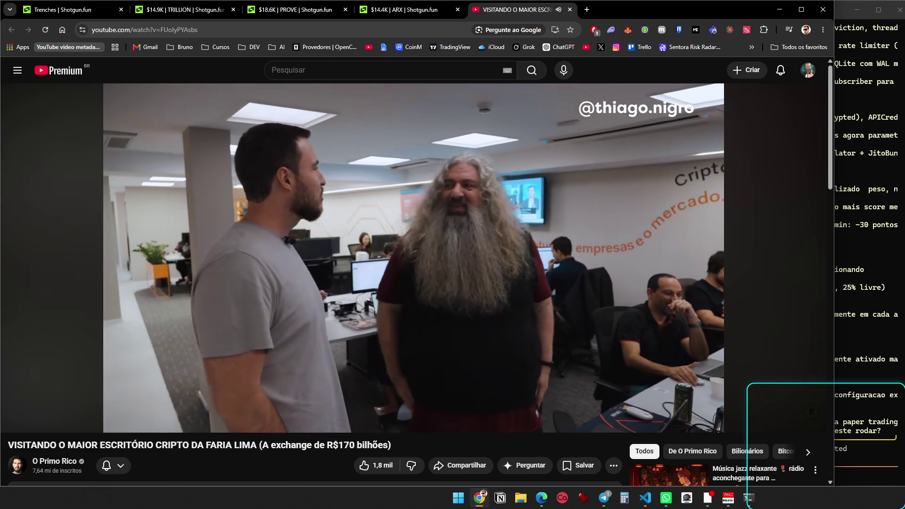
pyautogui.moveTo(315, 197)
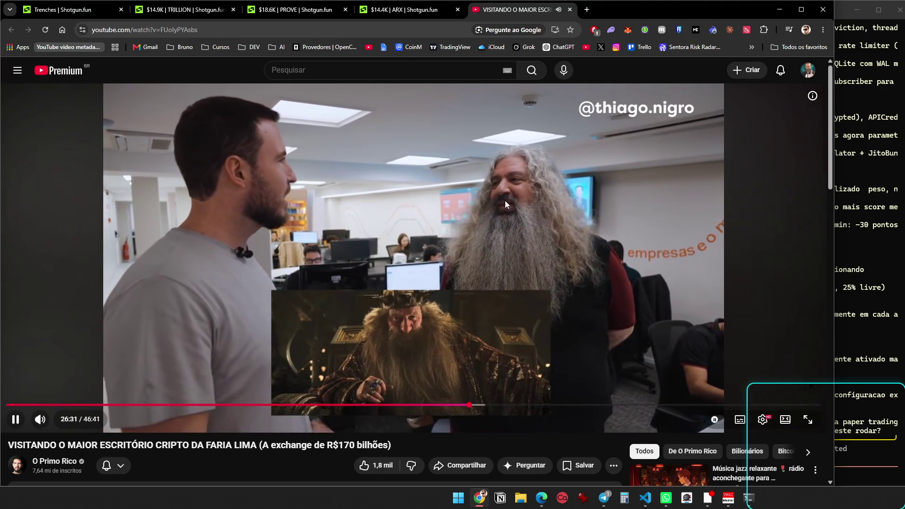
pyautogui.click(505, 200)
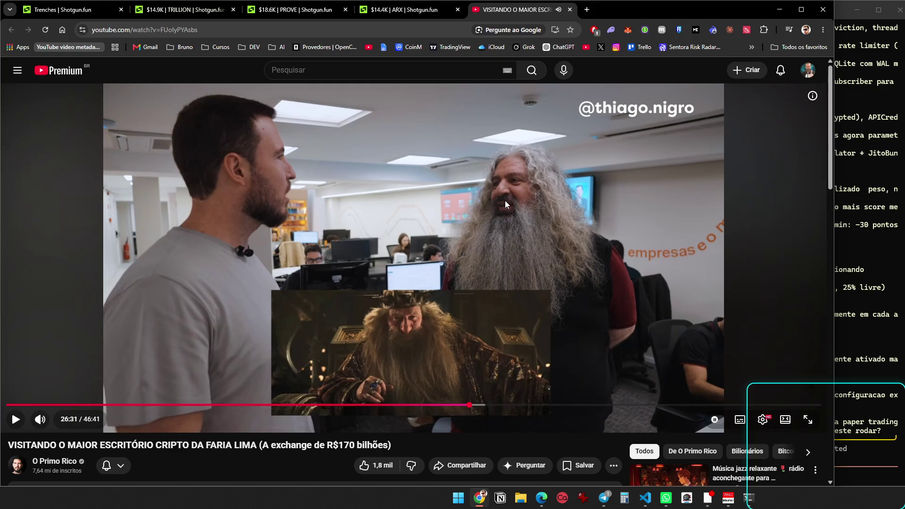
pyautogui.click(505, 200)
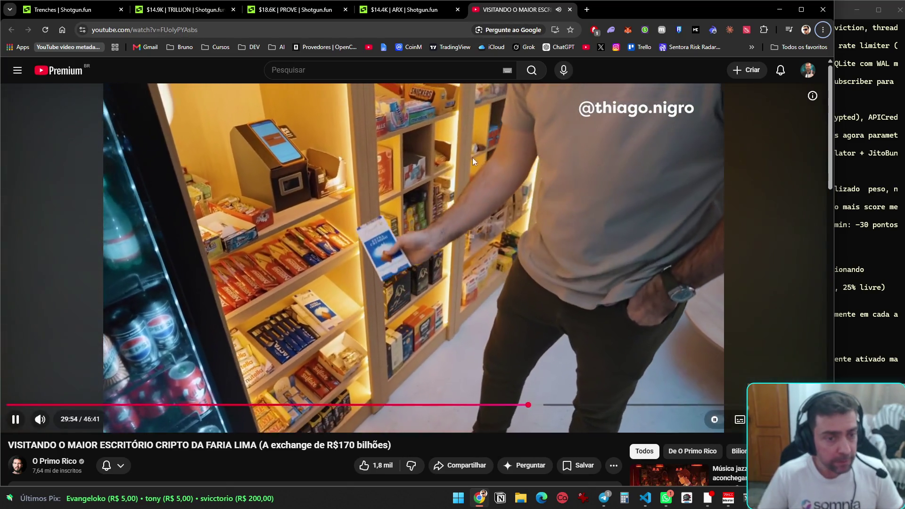
# Close the YouTube tab and minimize the browser to reveal the editors and PowerShell.
pyautogui.hotkey('ctrl', 'w')
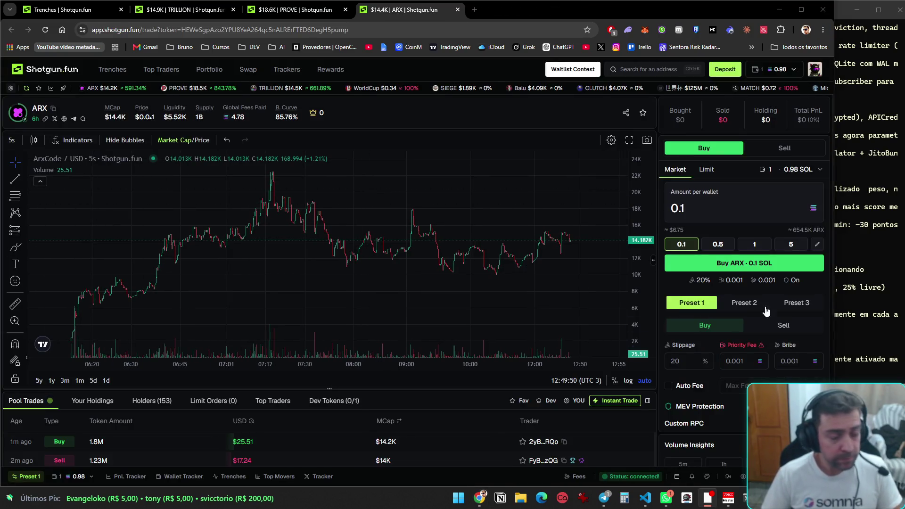
pyautogui.click(780, 9)
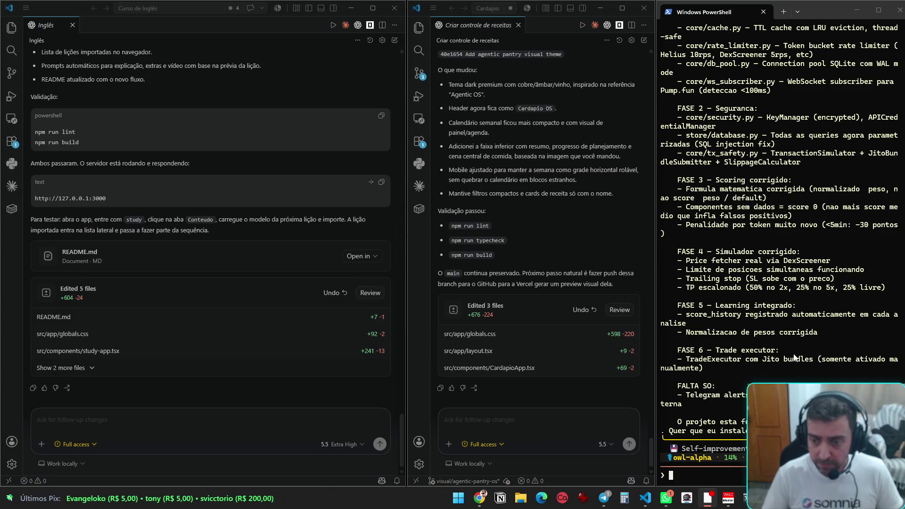
pyautogui.scroll(8, 802, 349)
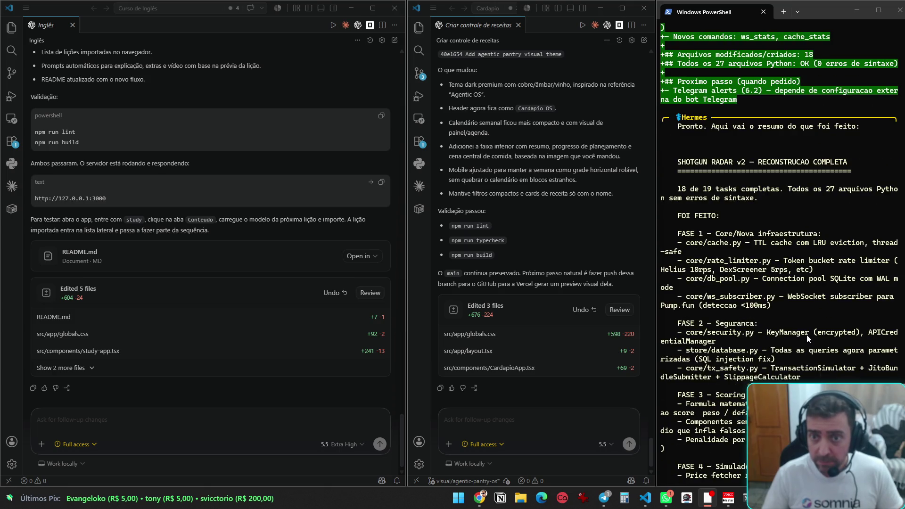
pyautogui.scroll(-2, 808, 338)
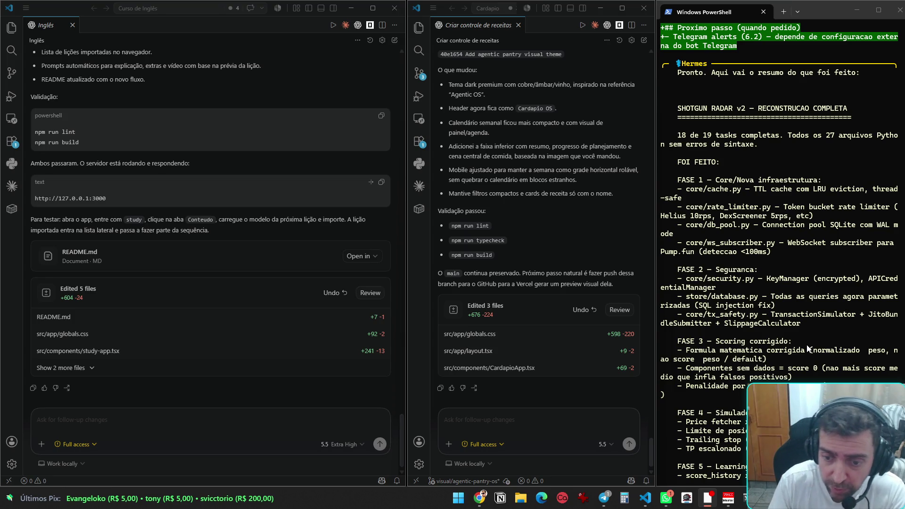
pyautogui.scroll(-5, 810, 325)
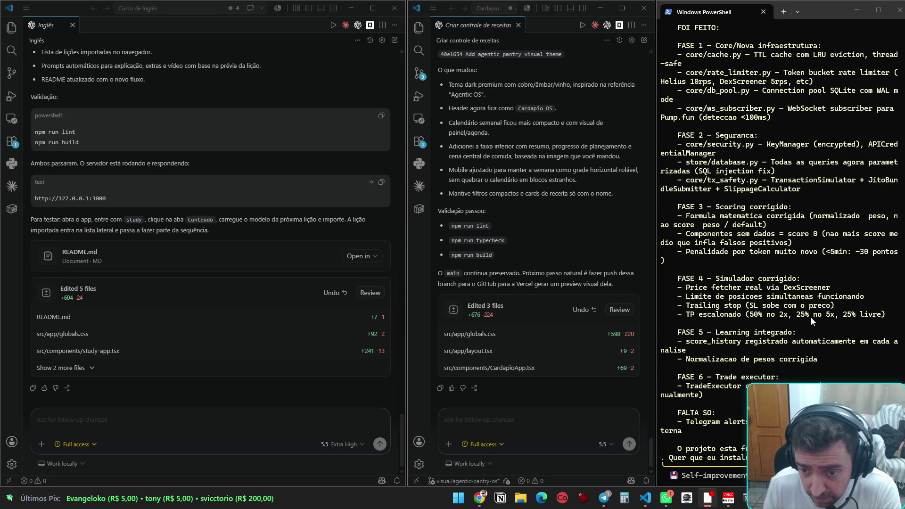
pyautogui.scroll(-1, 811, 318)
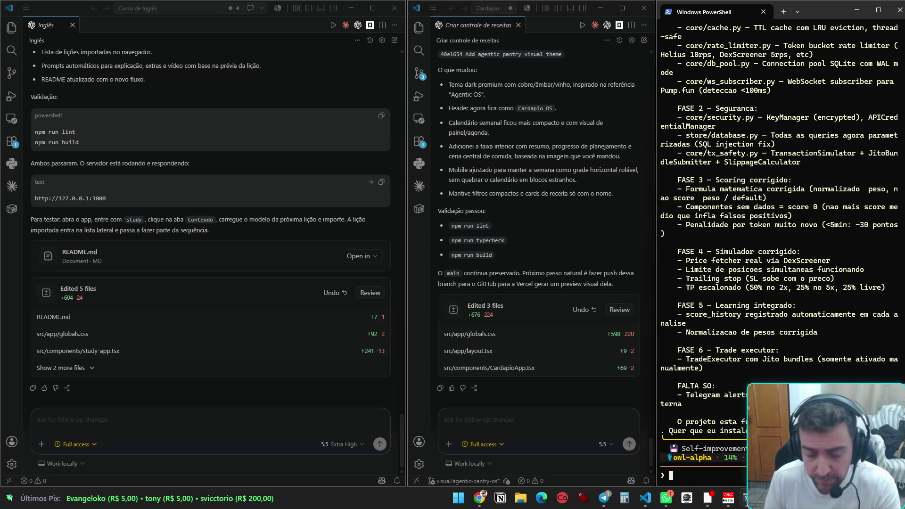
# Ask Hermes 'Sim, mas como vai funcionar, como vou acessar, me explica'.
pyautogui.write('Sim, mas como vai')
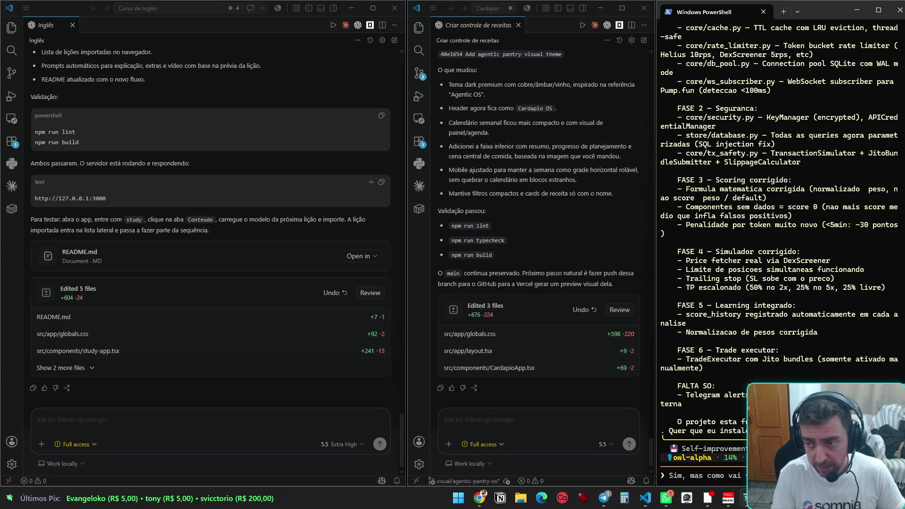
pyautogui.press('Return')
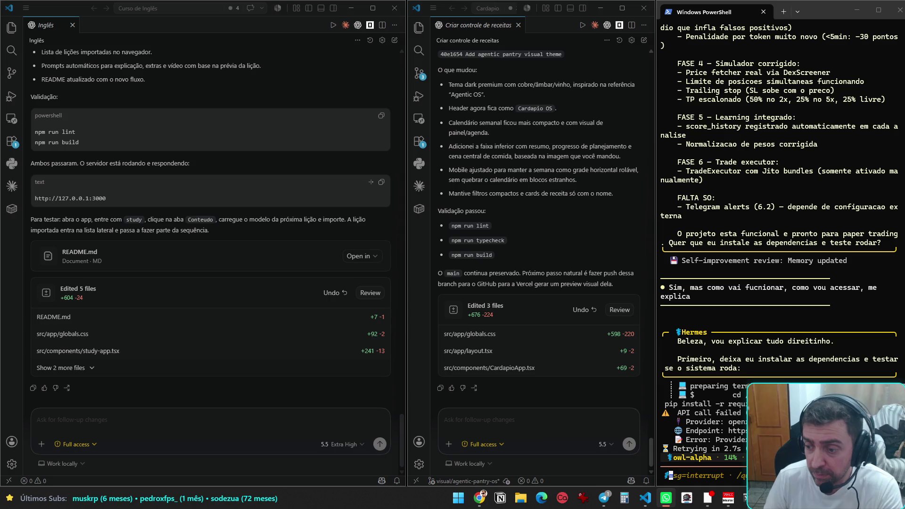
pyautogui.click(603, 498)
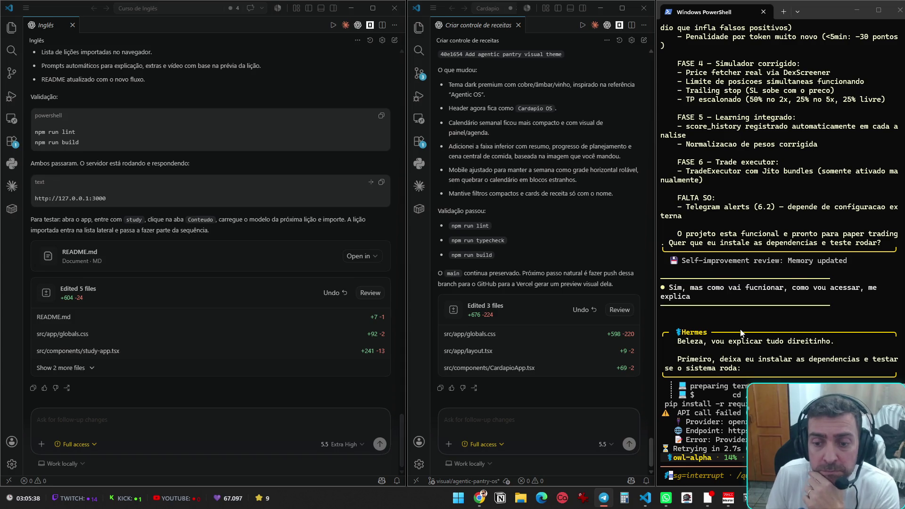
pyautogui.scroll(5, 569, 300)
pyautogui.scroll(-3, 570, 300)
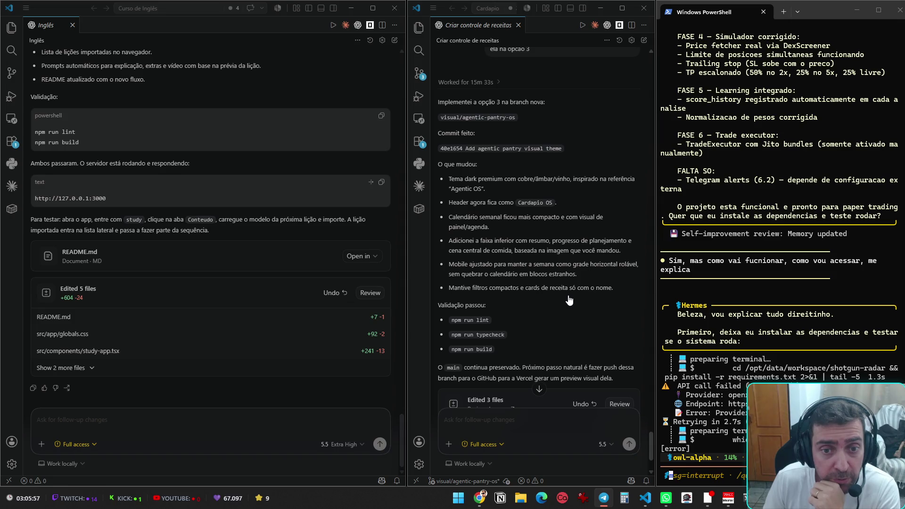
pyautogui.scroll(-2, 569, 300)
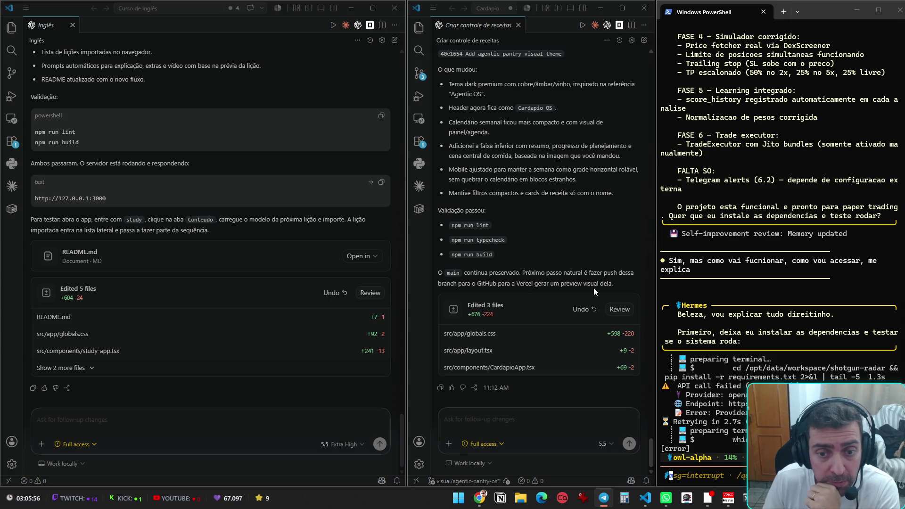
# Ask the Cardápio assistant to launch the app on localhost for a look before pushing.
pyautogui.click(527, 428)
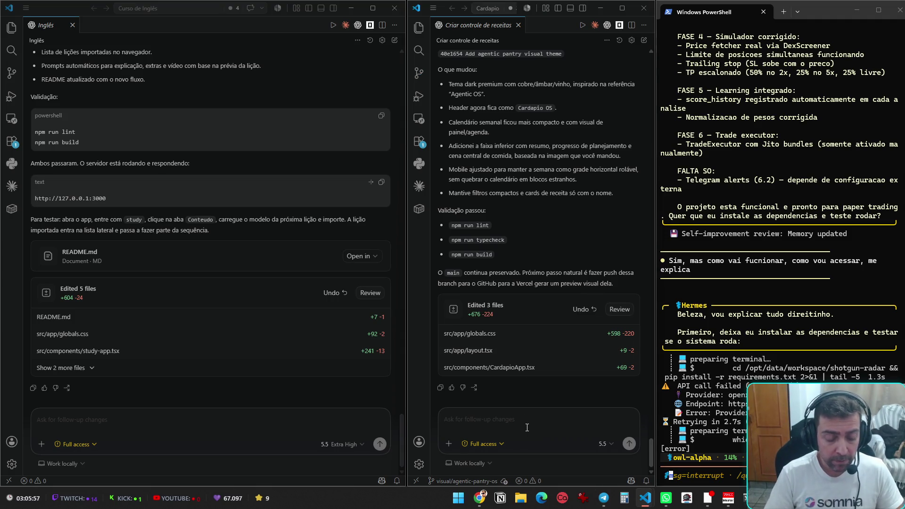
pyautogui.write('Ok,')
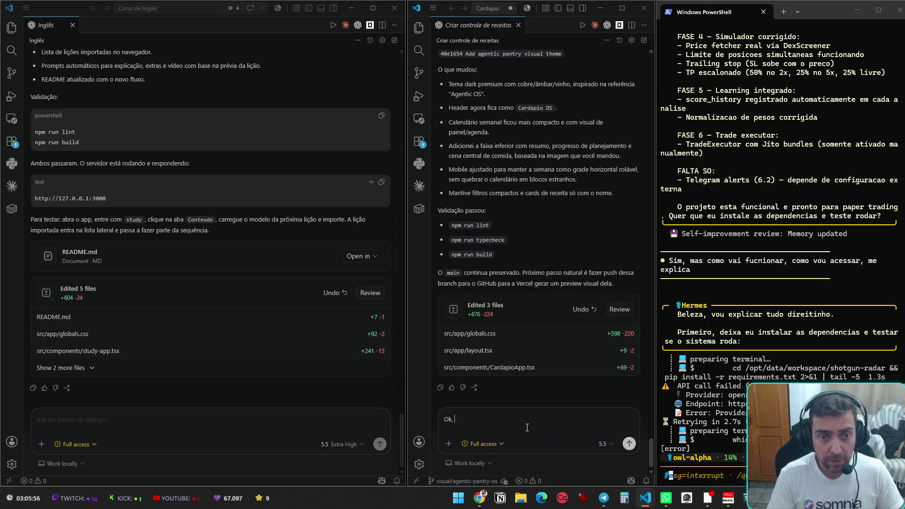
pyautogui.write(' ou antes disso, poderia')
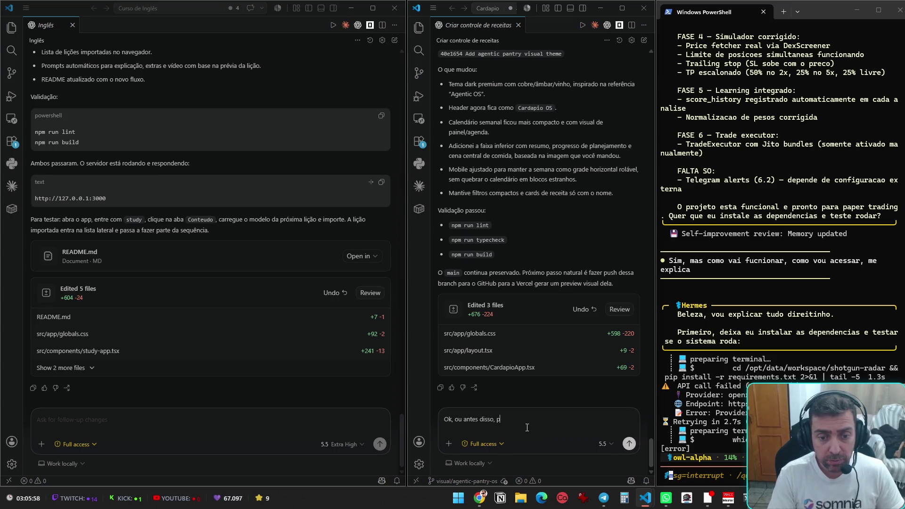
pyautogui.write(' subir em u')
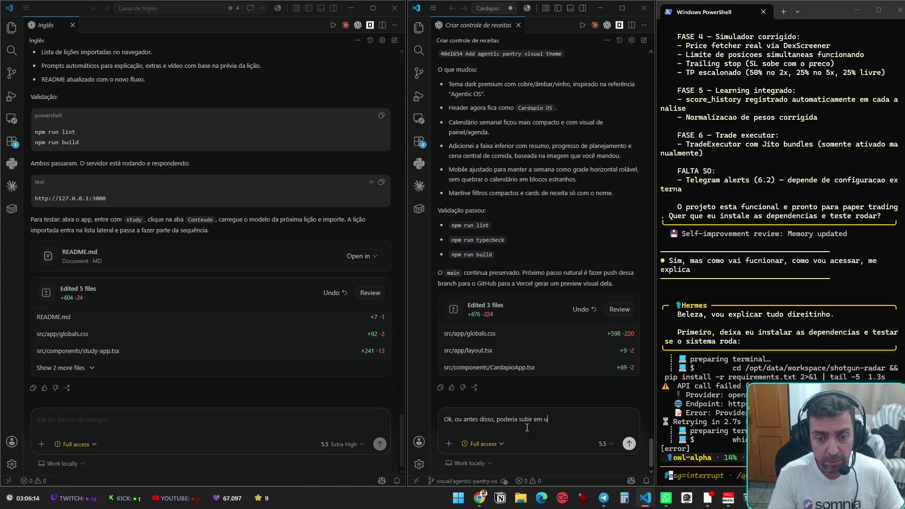
pyautogui.write(' local host para eu ve')
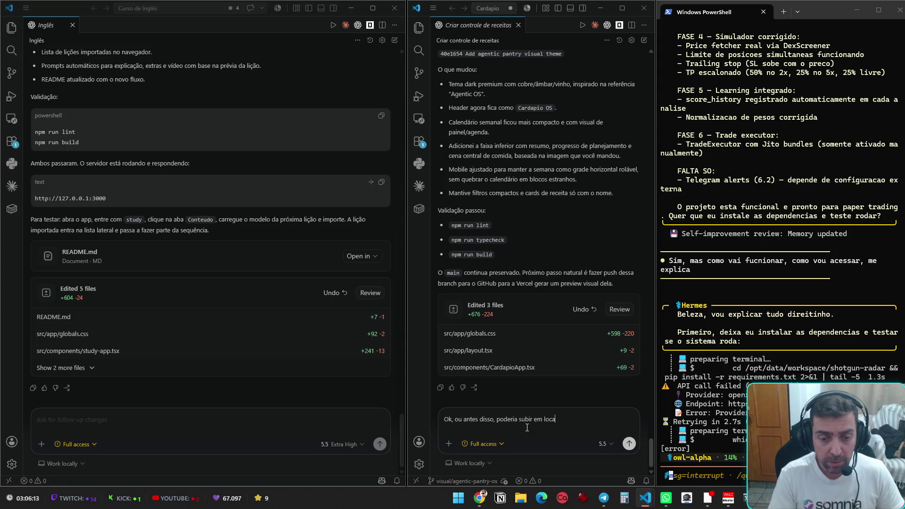
pyautogui.write('r como fica,')
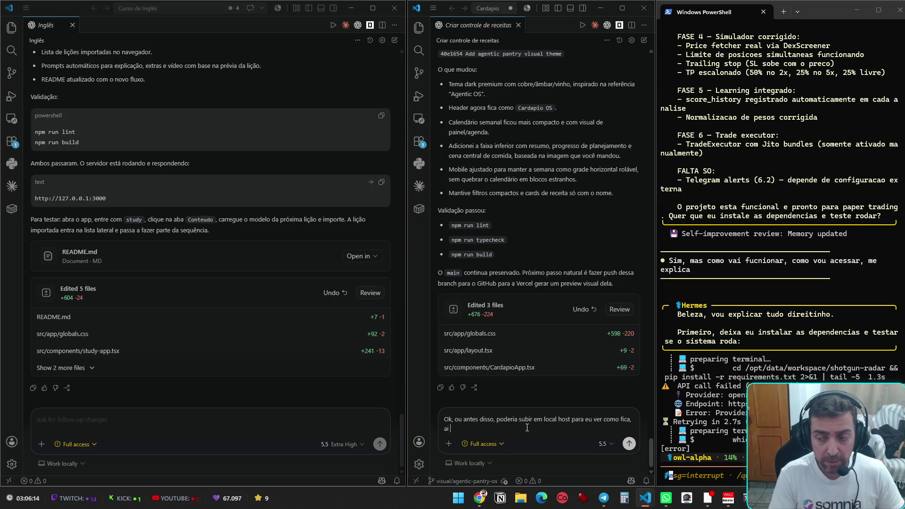
pyautogui.write('poupamos t')
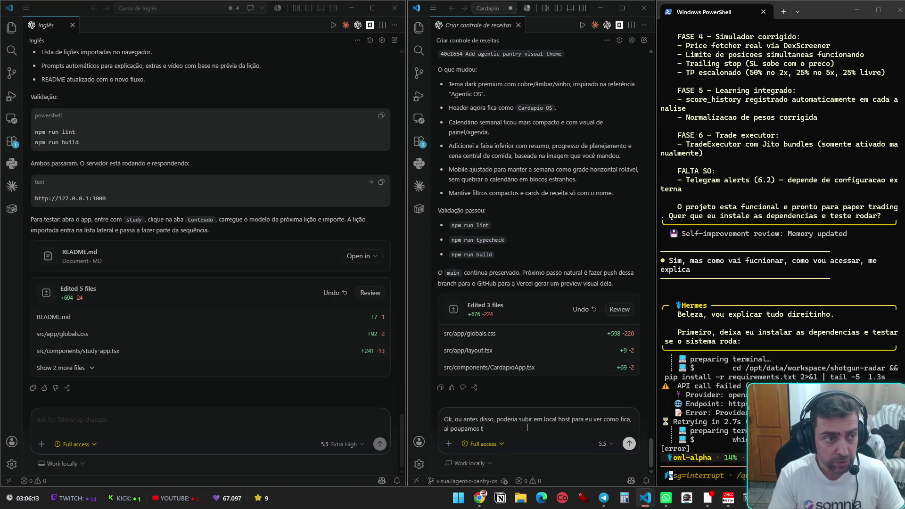
pyautogui.write('rabaho?:')
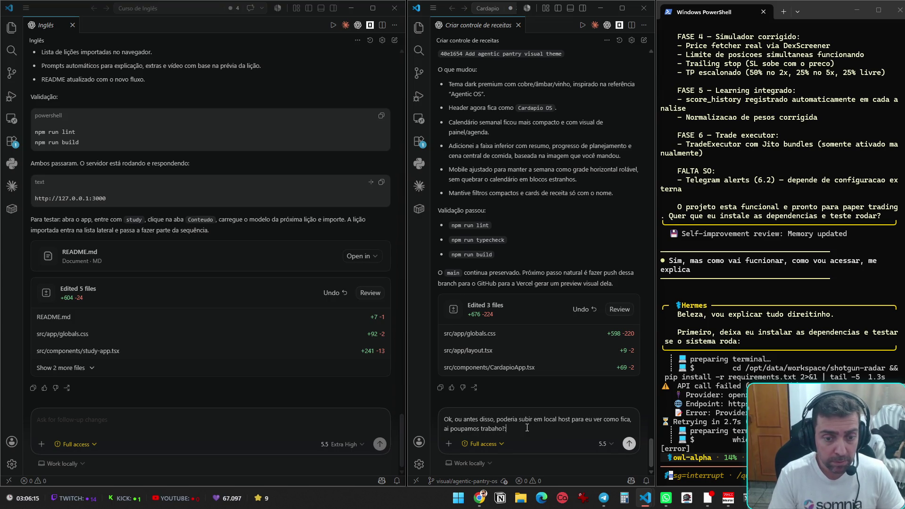
pyautogui.press('Return')
pyautogui.scroll(5, 154, 235)
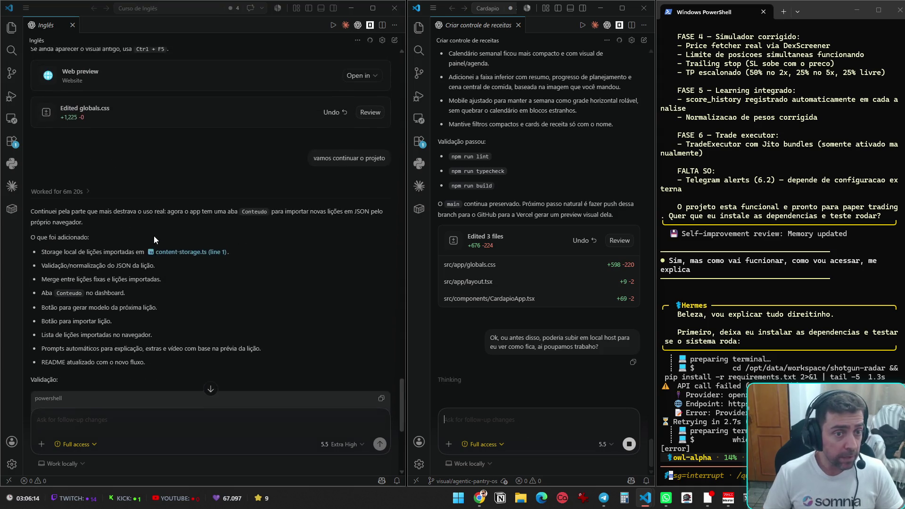
pyautogui.scroll(-2, 137, 223)
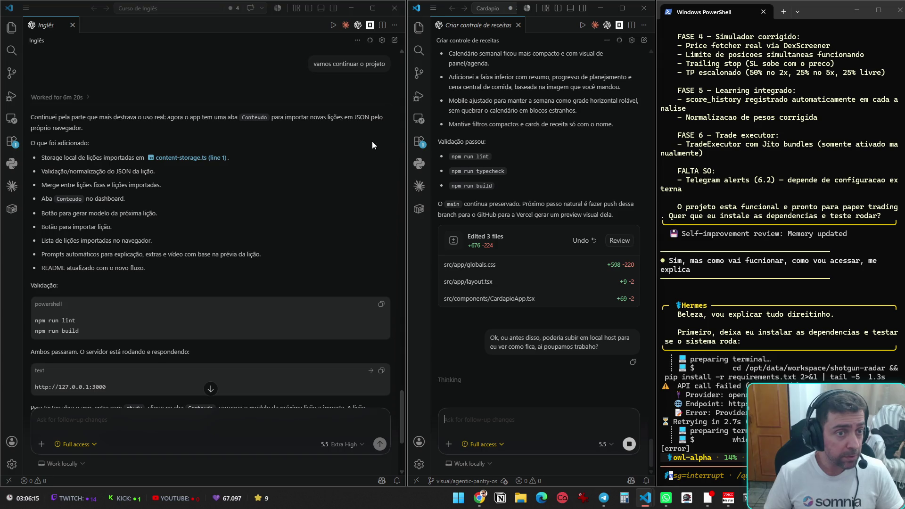
# Load the study app at 127.0.0.1:3000 and scroll through the Present Perfect exercises.
pyautogui.hotkey('alt', 'Tab')
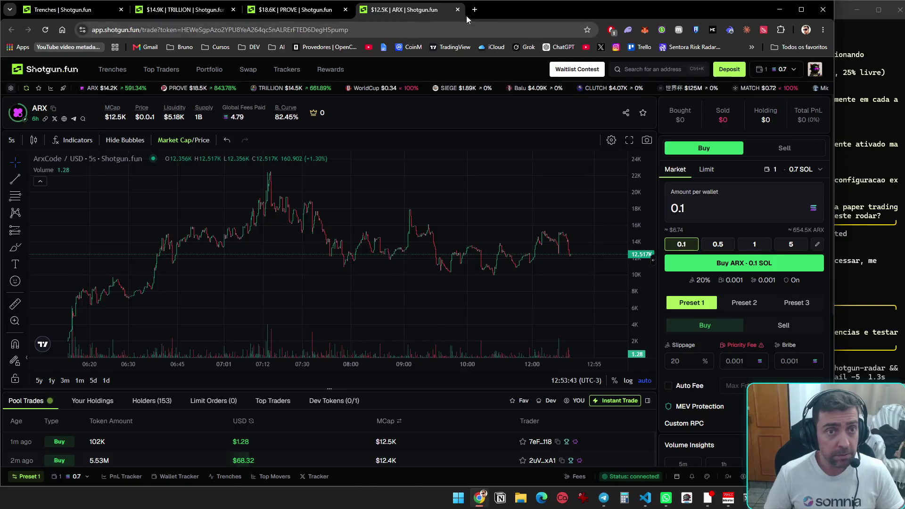
pyautogui.click(473, 10)
pyautogui.write('http://127.0.0.1:3000')
pyautogui.press('Return')
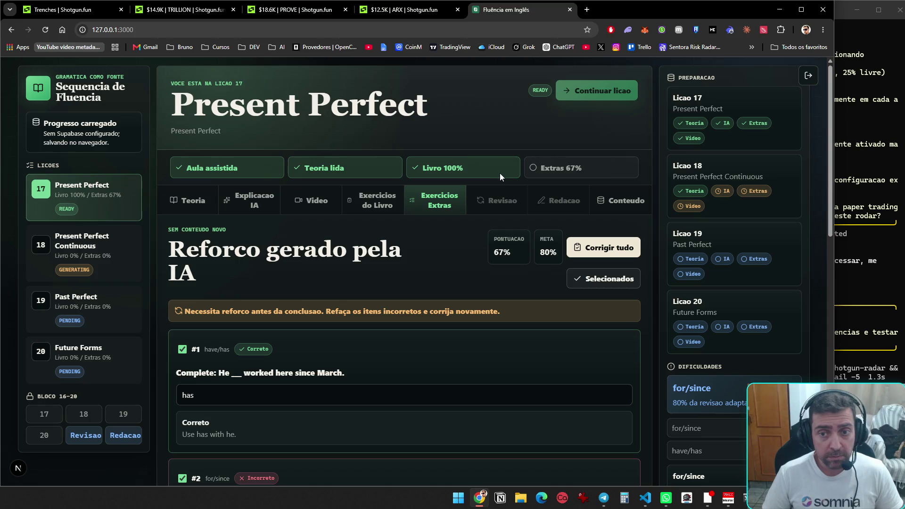
pyautogui.scroll(-1, 503, 213)
pyautogui.scroll(-3, 504, 213)
pyautogui.scroll(5, 504, 214)
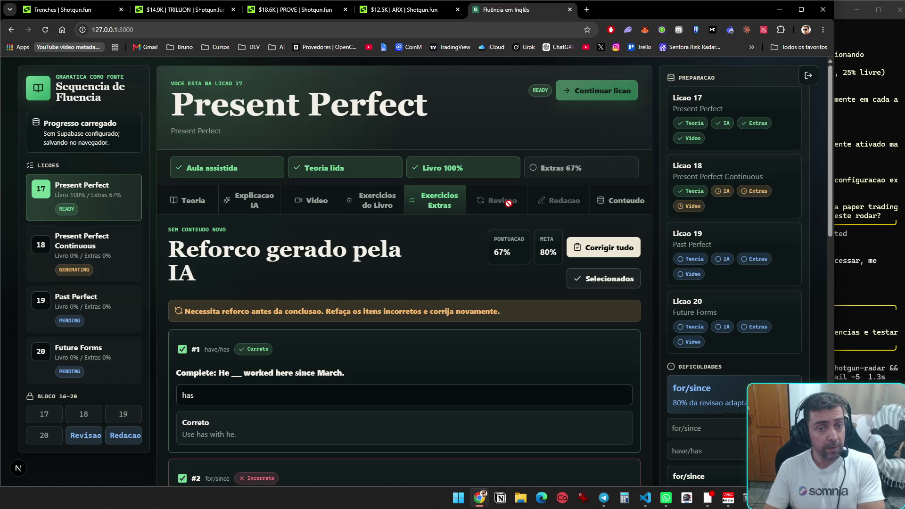
pyautogui.scroll(-3, 509, 205)
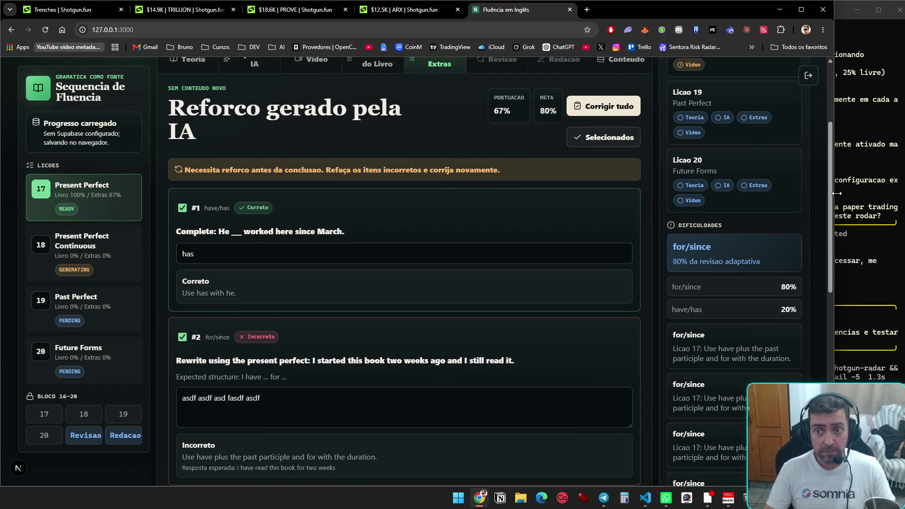
pyautogui.moveTo(833, 193); pyautogui.dragTo(904, 193)
pyautogui.scroll(3, 632, 298)
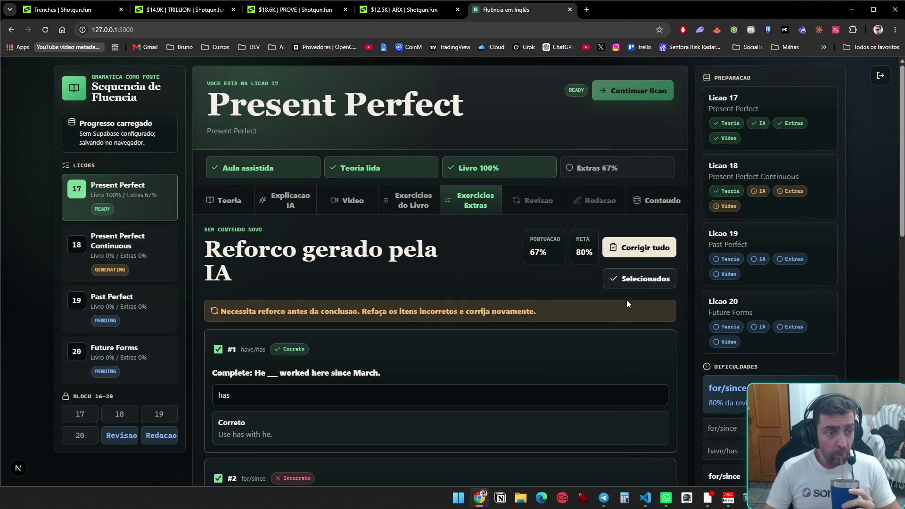
pyautogui.scroll(-5, 626, 299)
pyautogui.scroll(5, 626, 300)
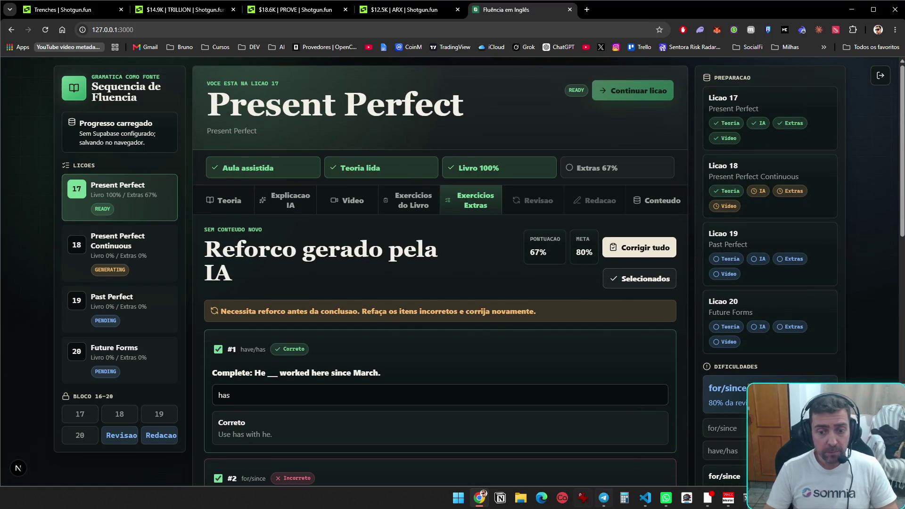
# Close the empty image viewer and minimize the browser to return to the code windows.
pyautogui.press('super+6')
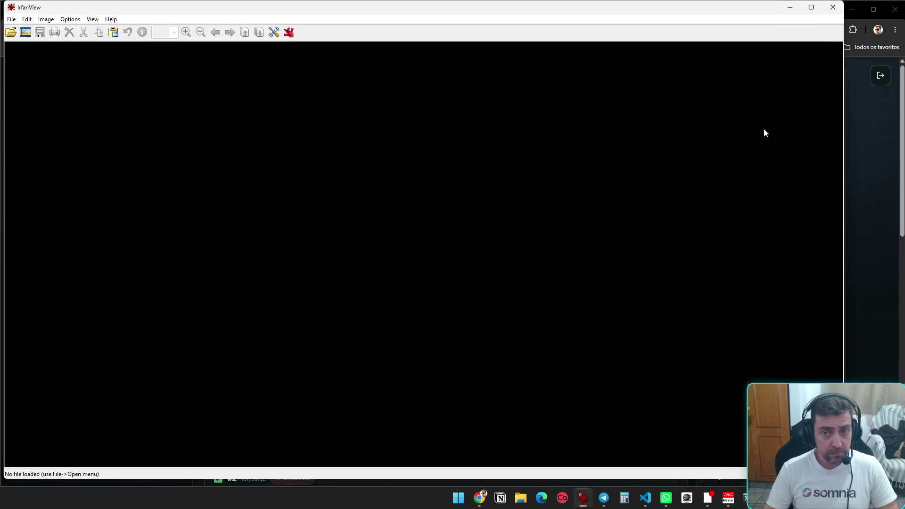
pyautogui.click(791, 8)
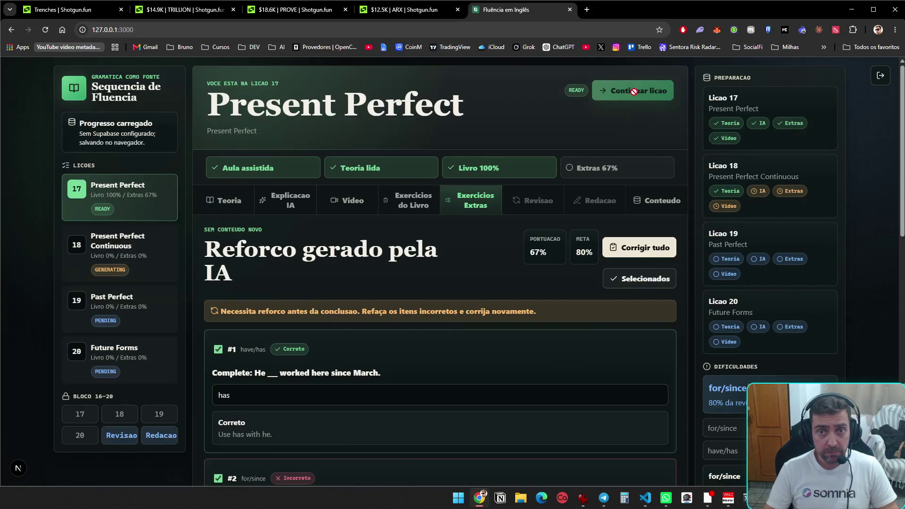
pyautogui.click(849, 12)
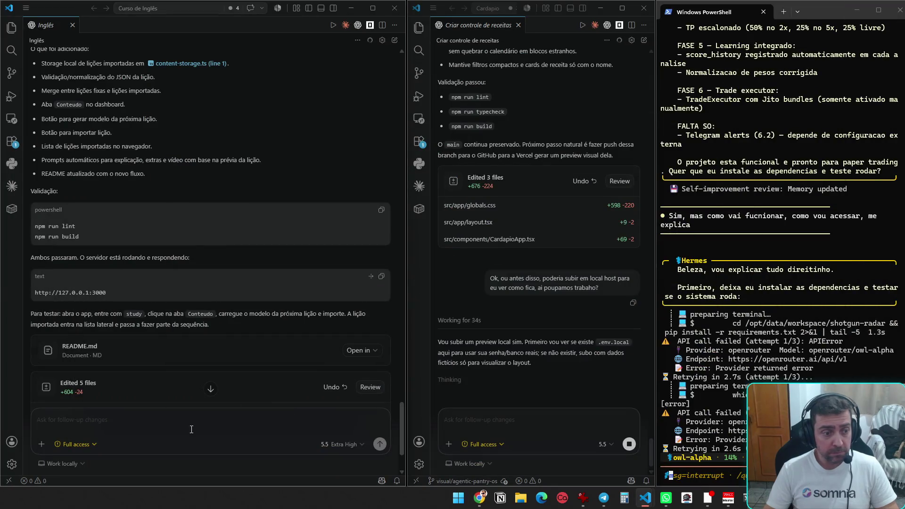
# Write feedback in the Inglês chat that the app looks cluttered with huge letters.
pyautogui.write('Ok mas achei m')
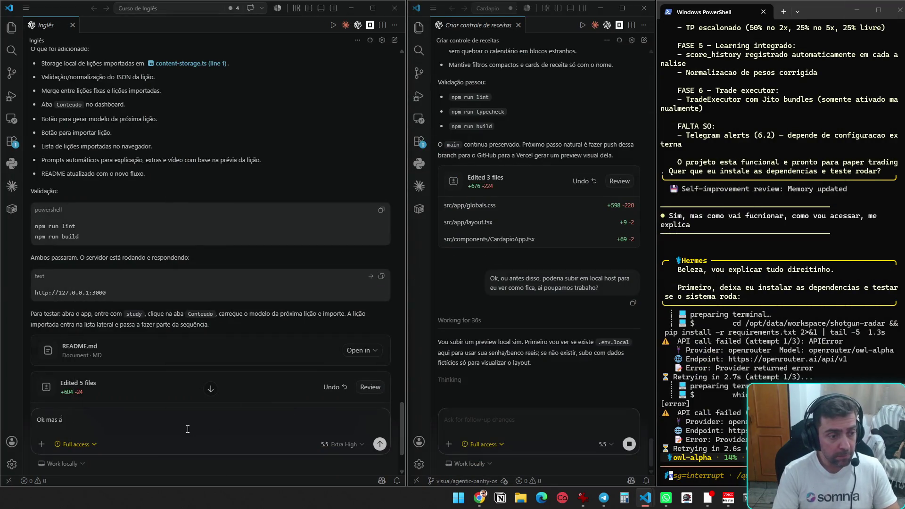
pyautogui.write('uito feio, ta po')
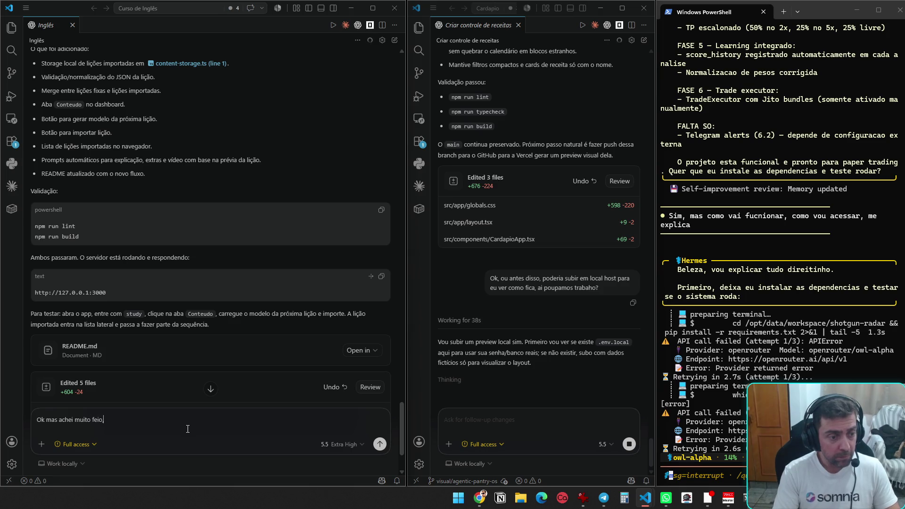
pyautogui.write('luido, letras')
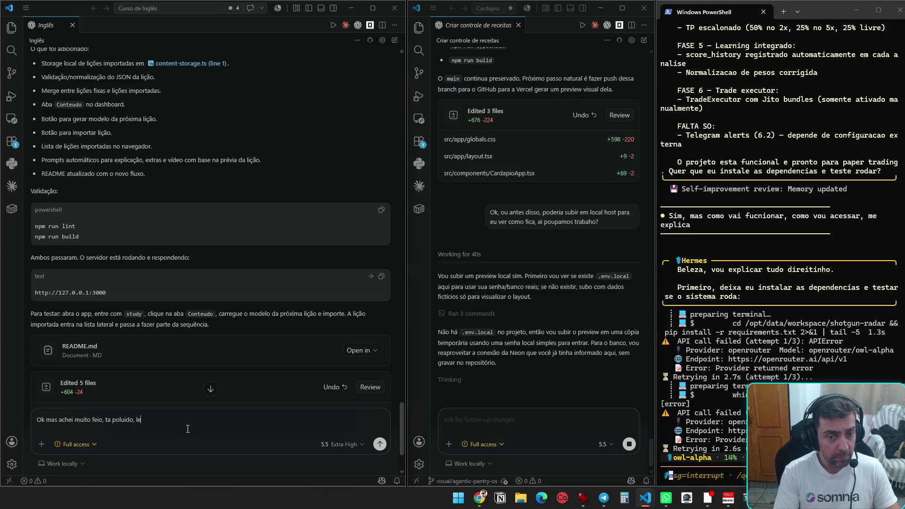
pyautogui.write(' enormes')
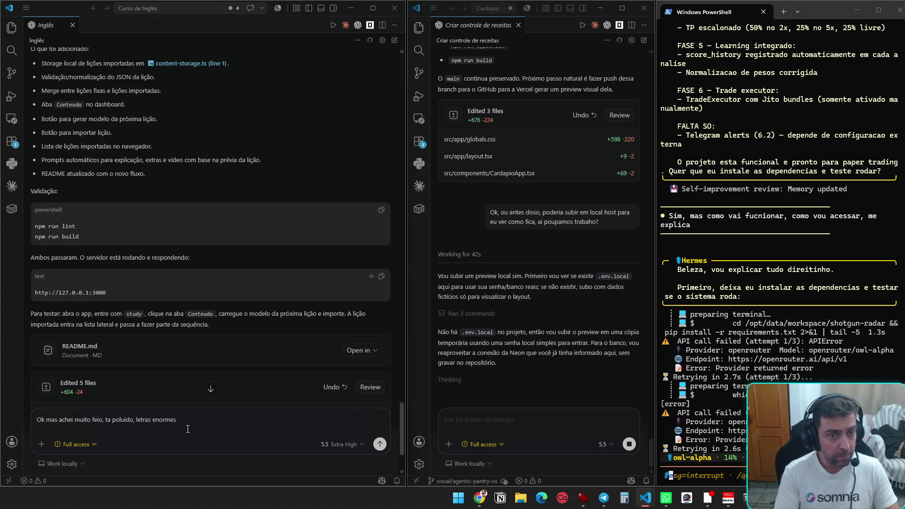
pyautogui.write(', ')
pyautogui.write('observe as skil')
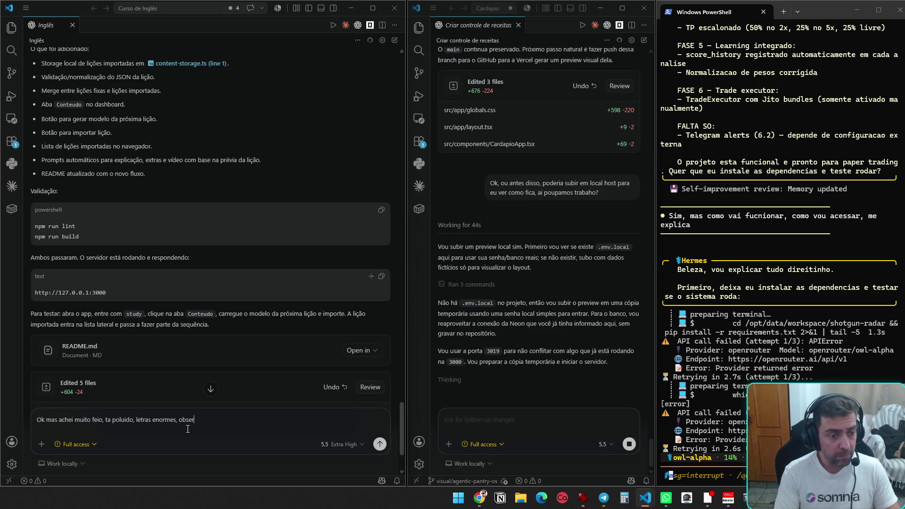
pyautogui.write('ls que vc tem ins')
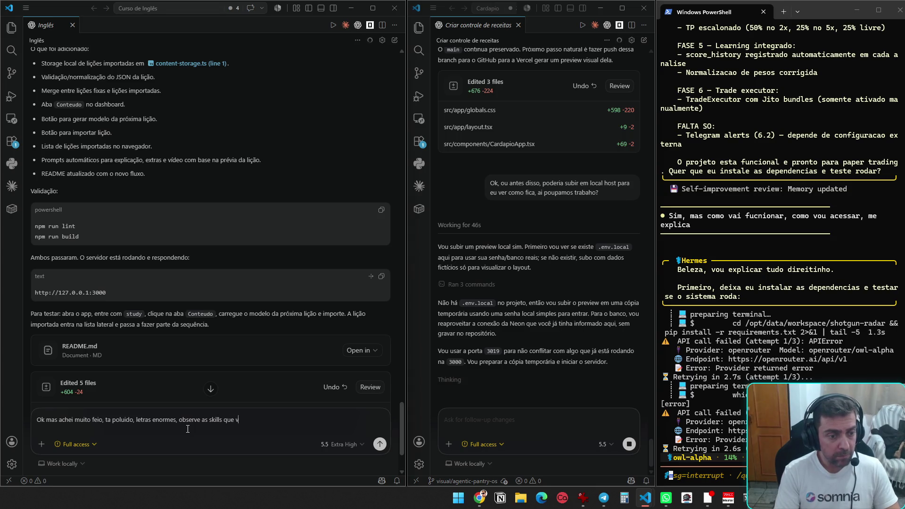
pyautogui.write('talado, anali')
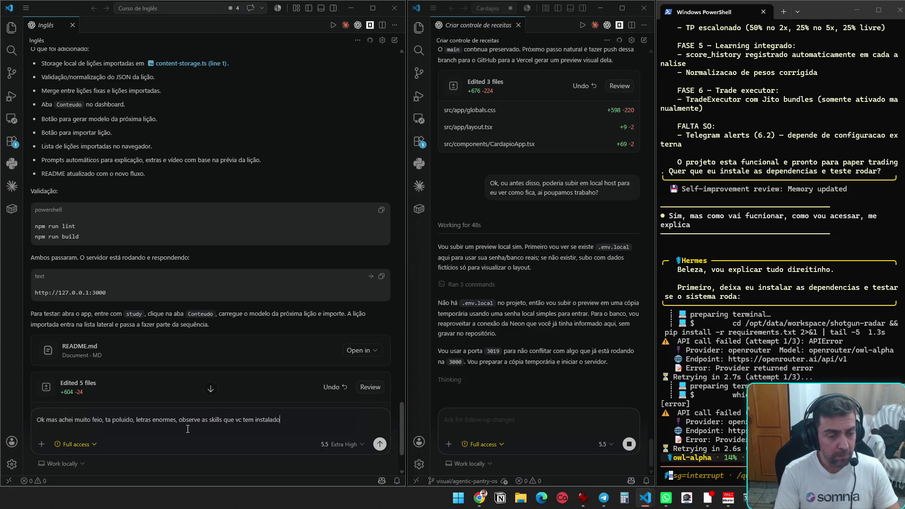
pyautogui.write('se bem')
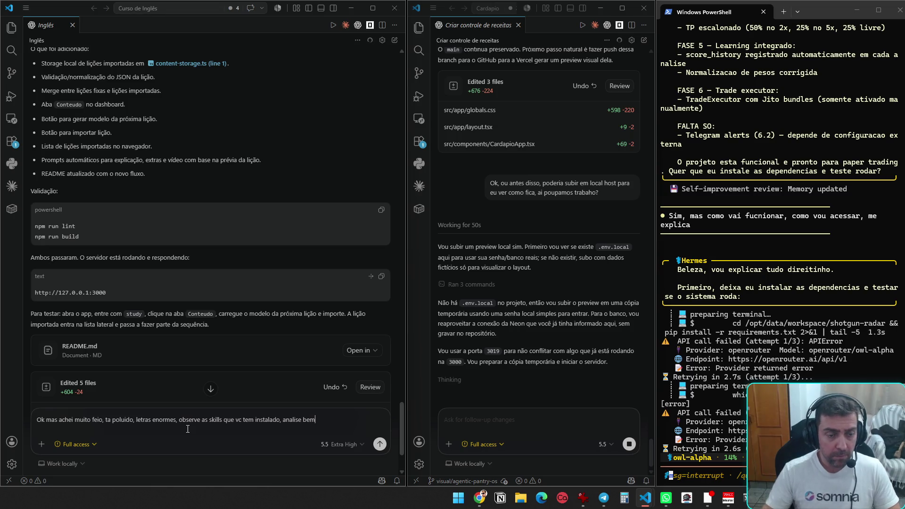
pyautogui.scroll(-10, 525, 346)
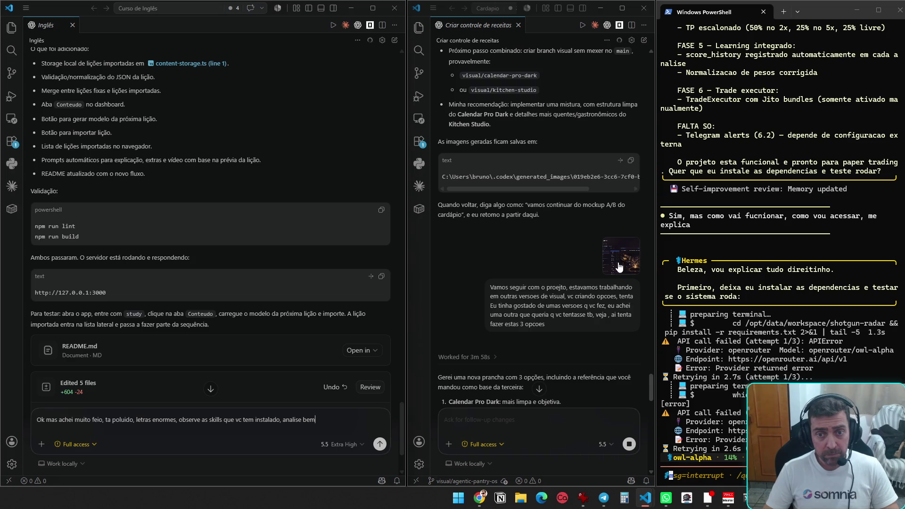
pyautogui.click(618, 262)
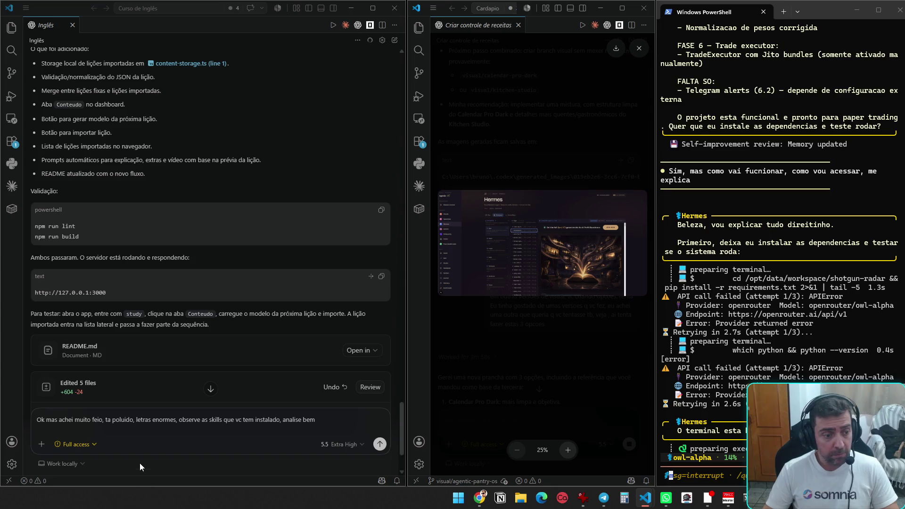
pyautogui.click(330, 418)
pyautogui.write('.')
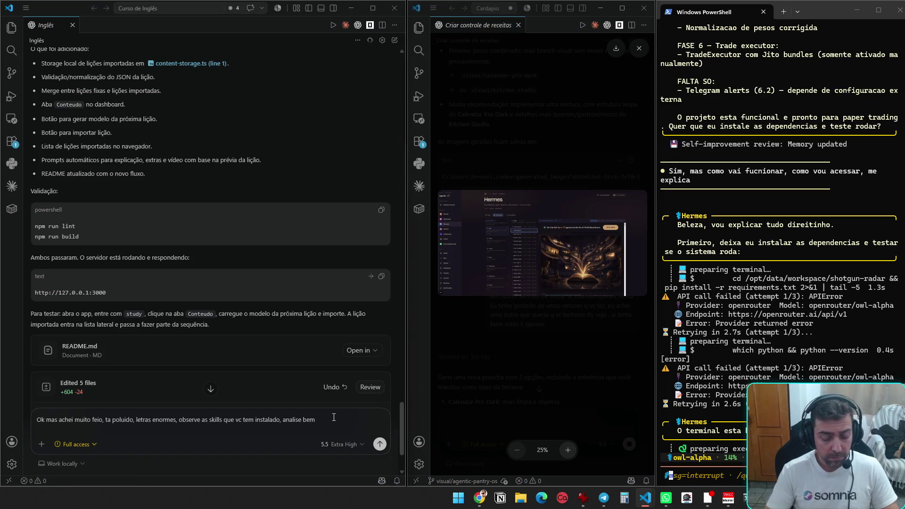
pyautogui.hotkey('shift', 'Return')
pyautogui.write('QUe te')
pyautogui.write('l algo assim:')
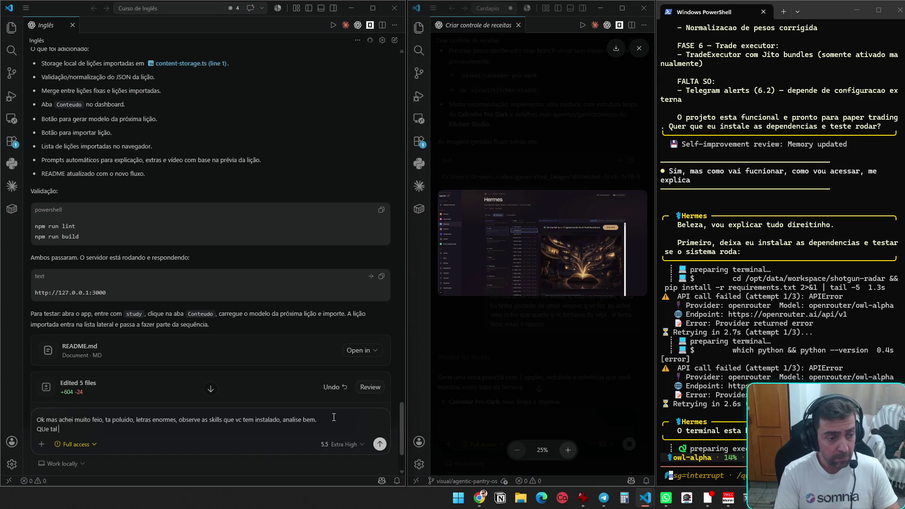
pyautogui.press('BackSpace')
pyautogui.press('BackSpace')
pyautogui.press('BackSpace')
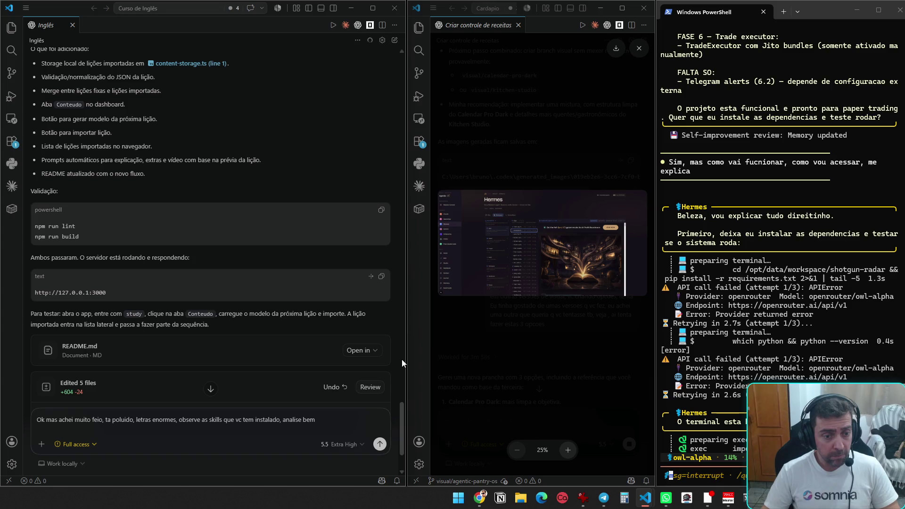
# Capture the Hermes dashboard image as reference and send the feedback ending ', que tal algo assim'.
pyautogui.click(622, 8)
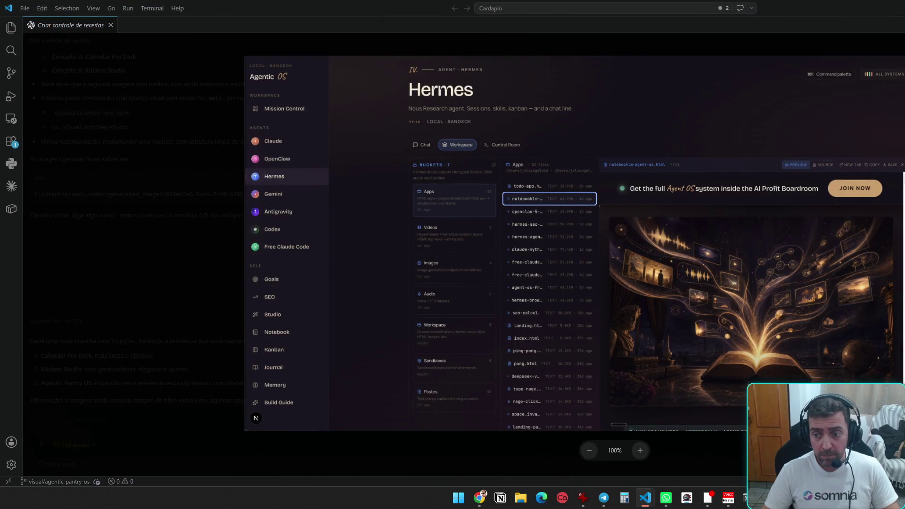
pyautogui.press('Print')
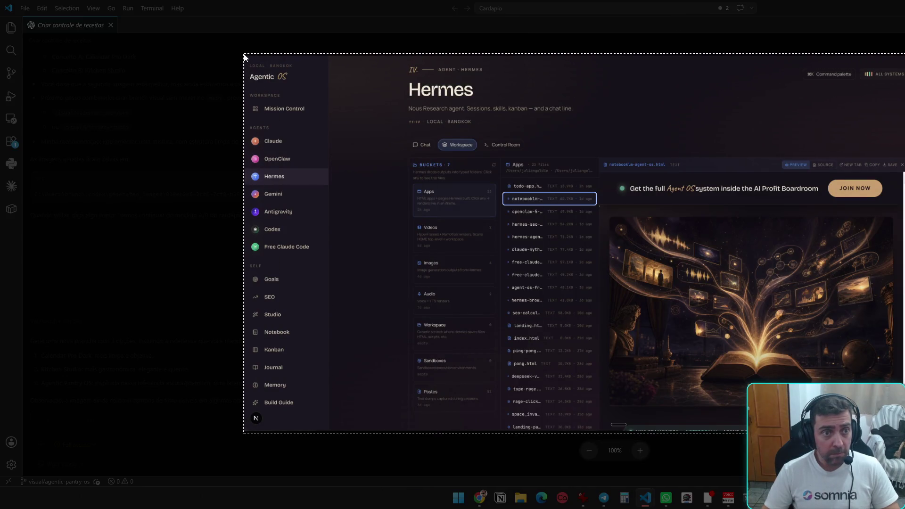
pyautogui.click(245, 56)
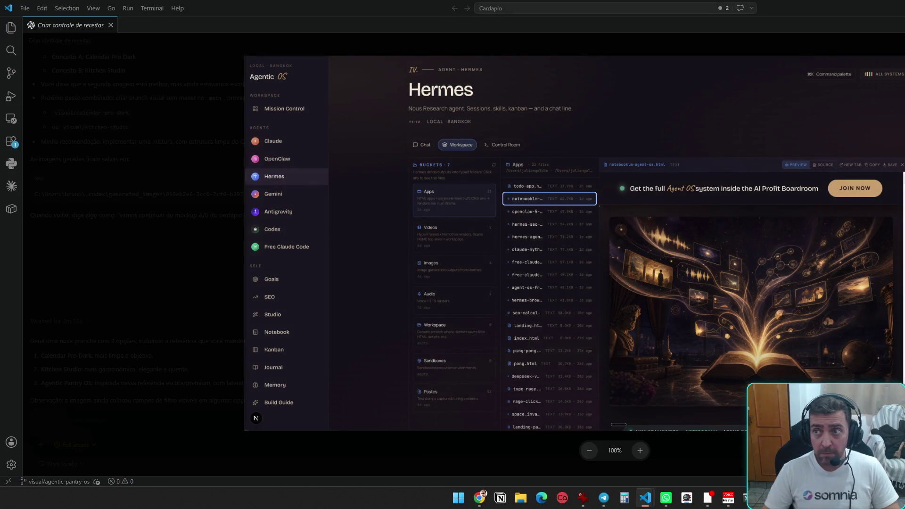
pyautogui.press('super+Down')
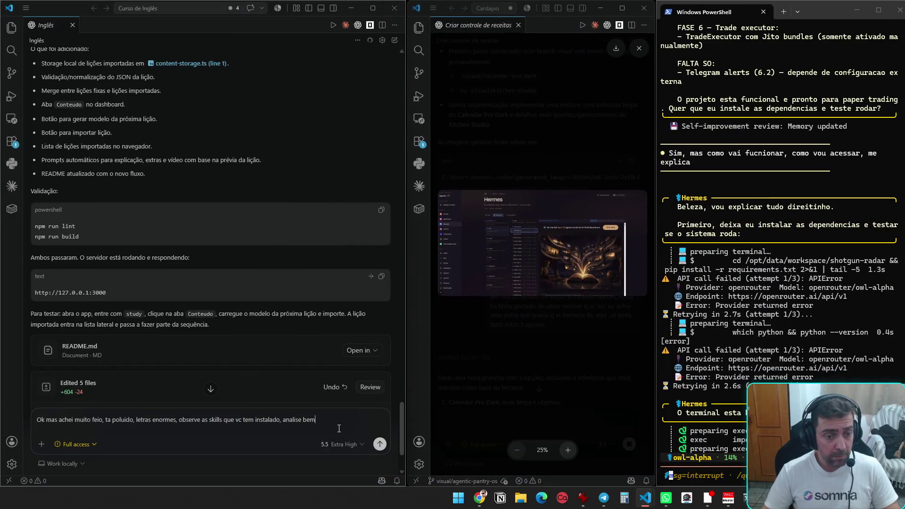
pyautogui.write(', que tal algo assim')
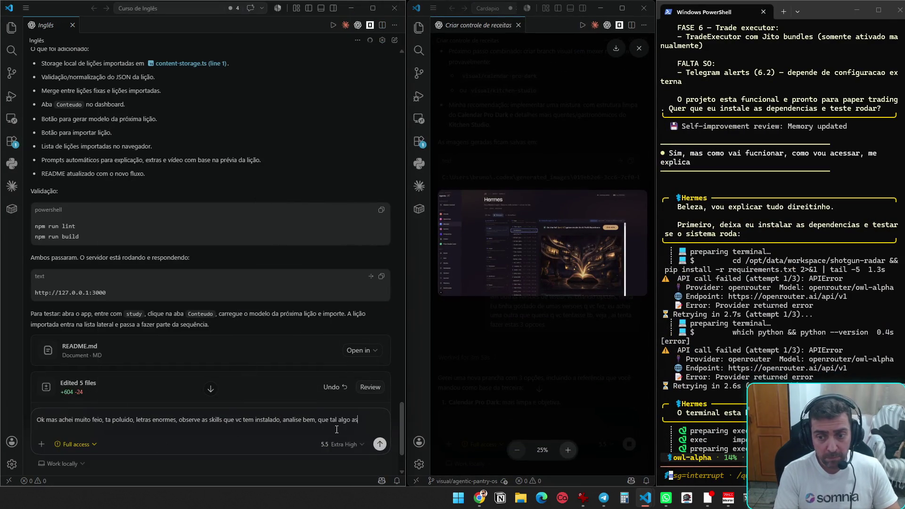
pyautogui.press('Return')
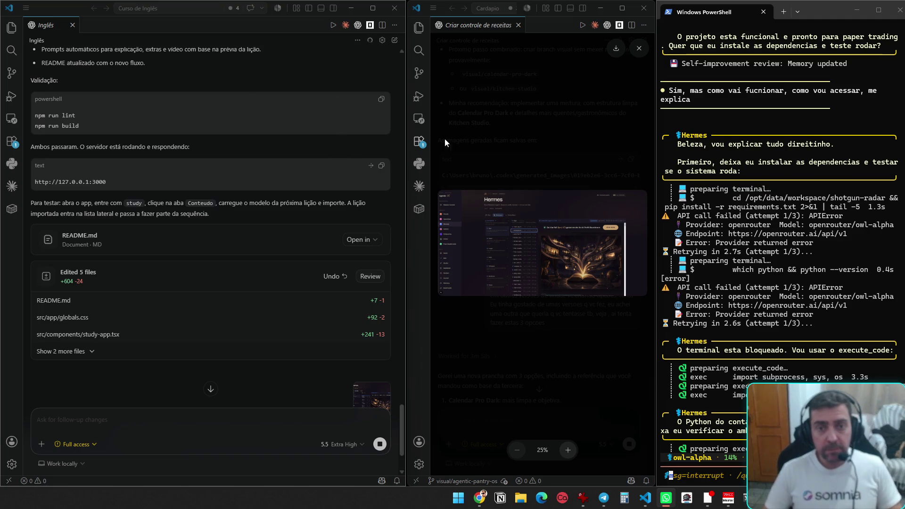
pyautogui.click(632, 61)
pyautogui.scroll(-5, 579, 215)
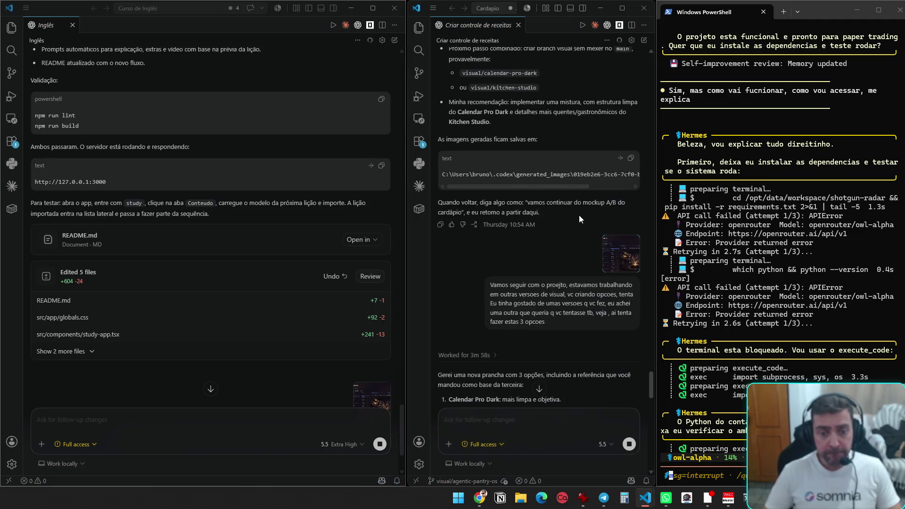
pyautogui.scroll(-10, 574, 224)
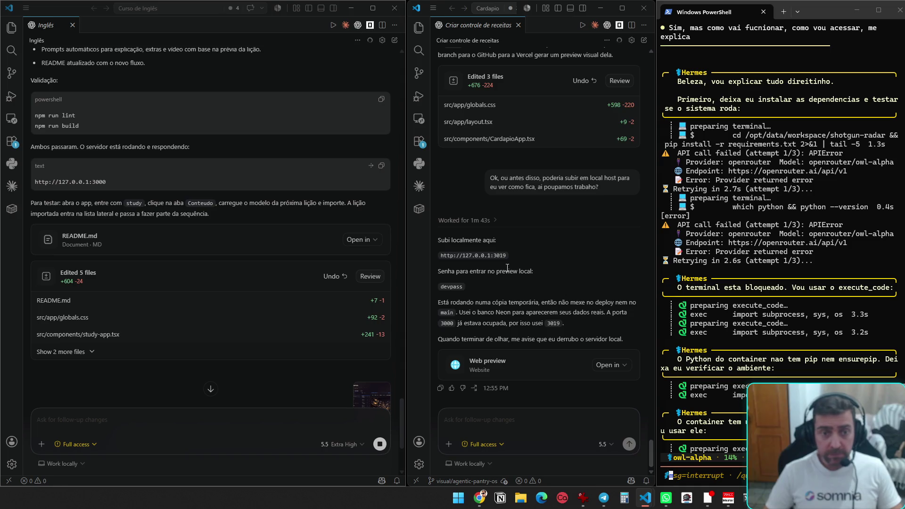
pyautogui.moveTo(504, 257); pyautogui.dragTo(433, 256)
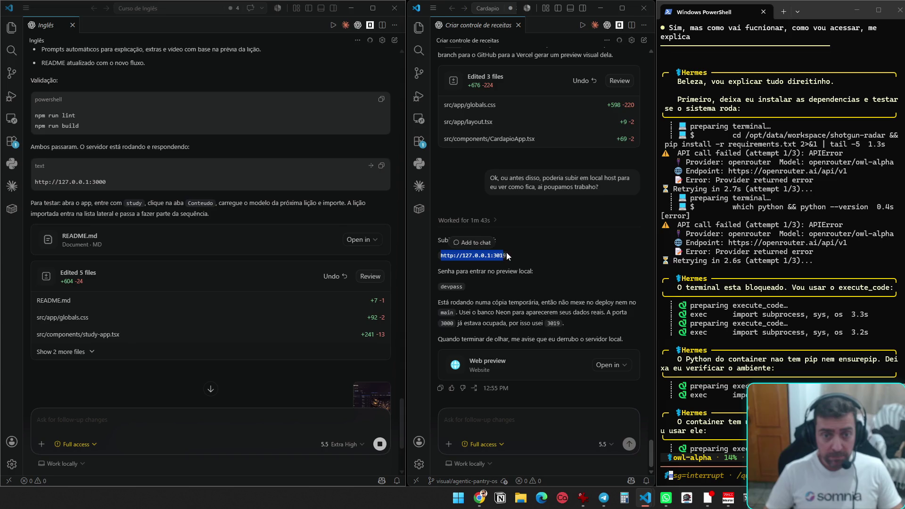
pyautogui.moveTo(506, 253); pyautogui.dragTo(507, 253)
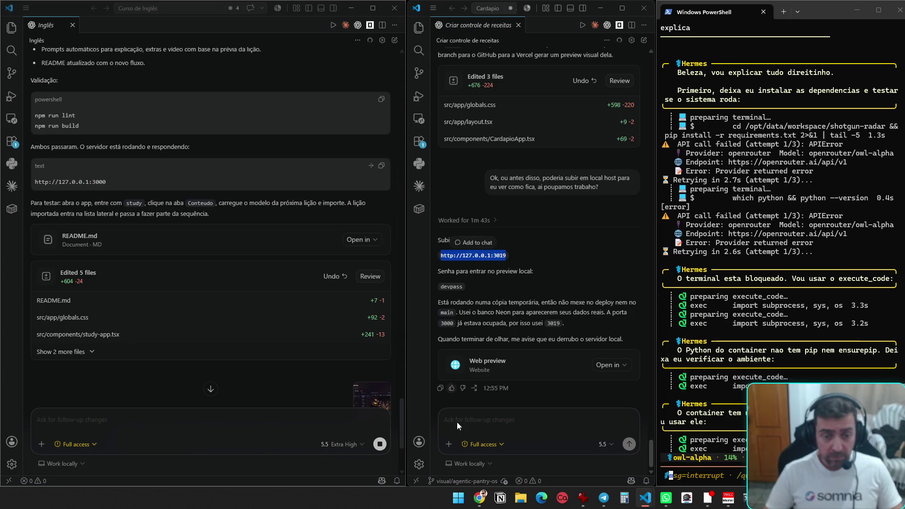
# Open Cardapio OS at 127.0.0.1:3019 in a new tab and sign in with the dev password.
pyautogui.click(479, 497)
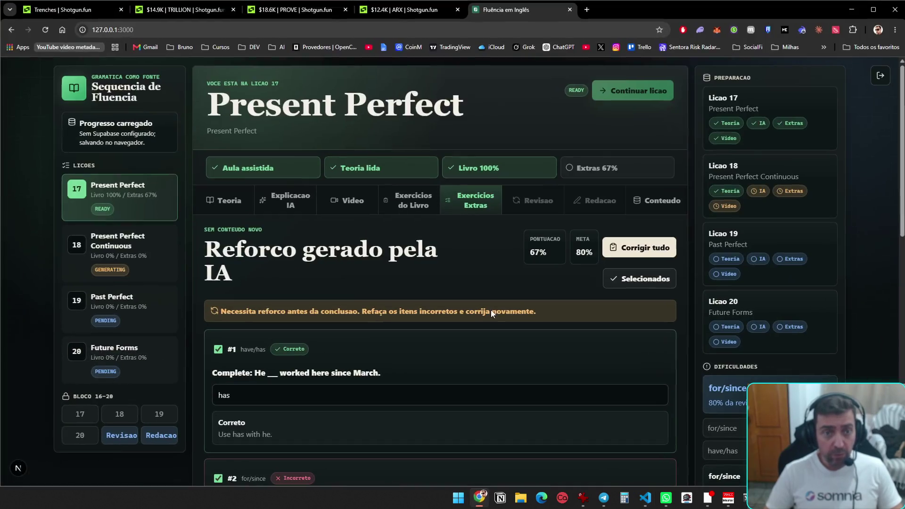
pyautogui.click(587, 9)
pyautogui.write('127.0.0.1:3019')
pyautogui.press('Return')
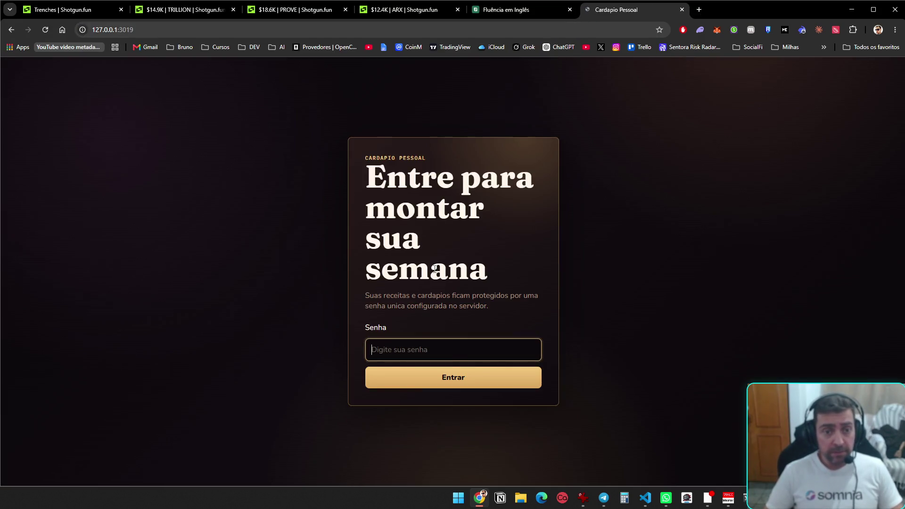
pyautogui.click(449, 349)
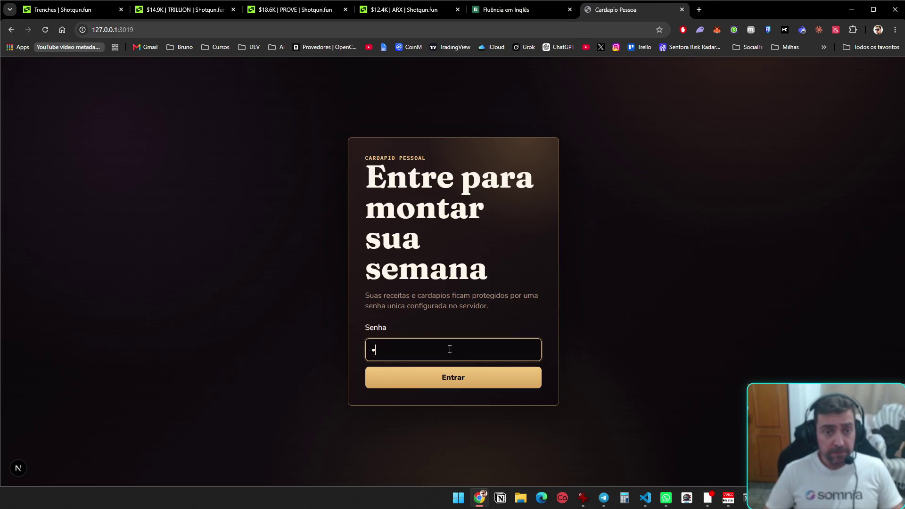
pyautogui.press('Return')
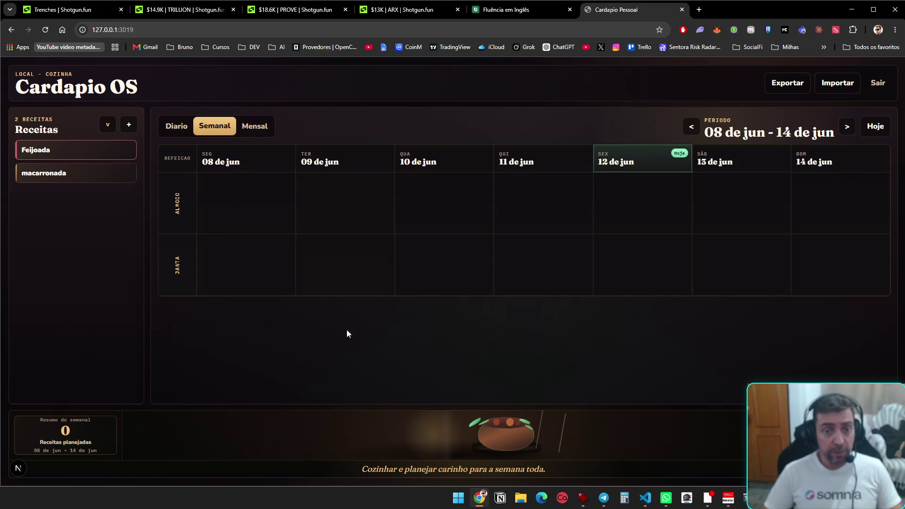
# Try the Mensal and Diario views and toggle the recipe filter panel.
pyautogui.click(255, 128)
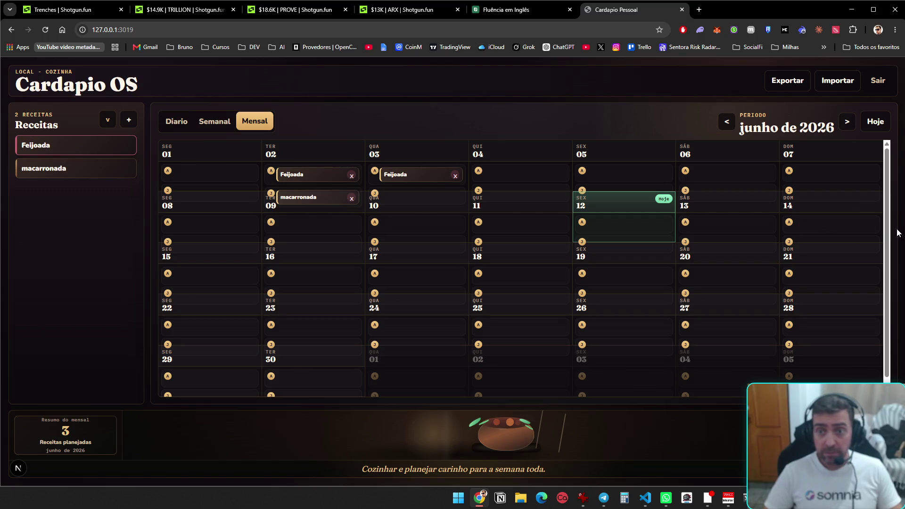
pyautogui.click(177, 122)
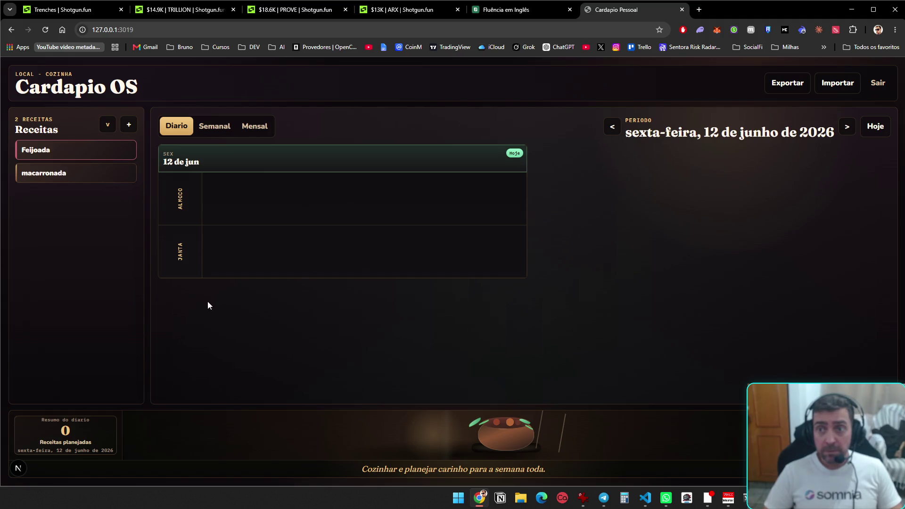
pyautogui.click(107, 125)
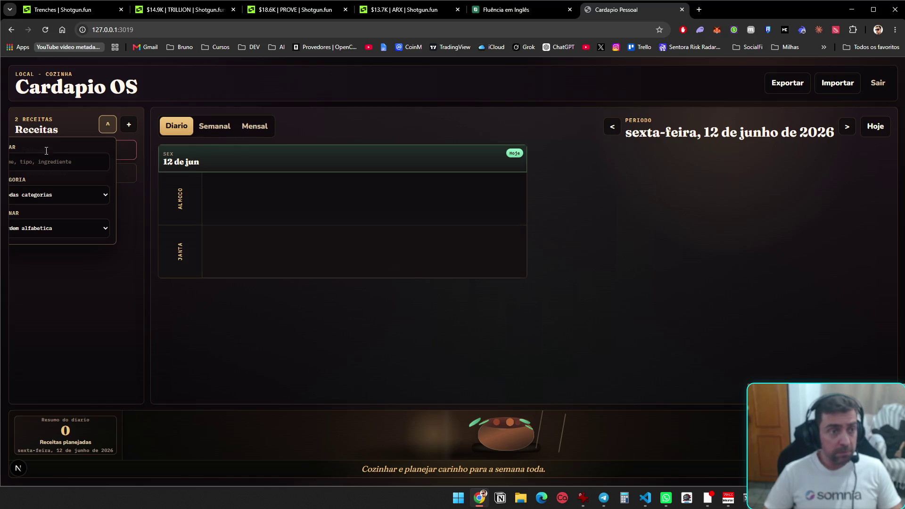
pyautogui.click(108, 125)
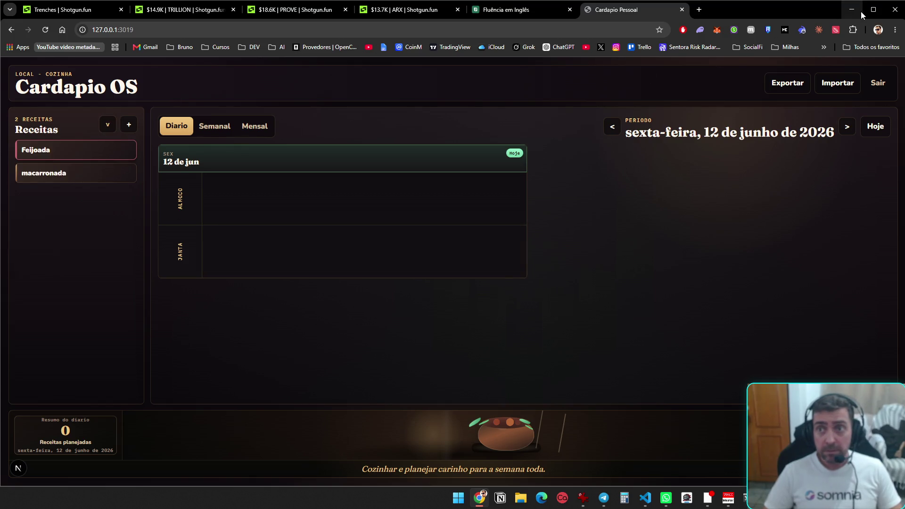
# Resize the browser, reopen the filter panel and snip it spilling off-screen.
pyautogui.click(875, 9)
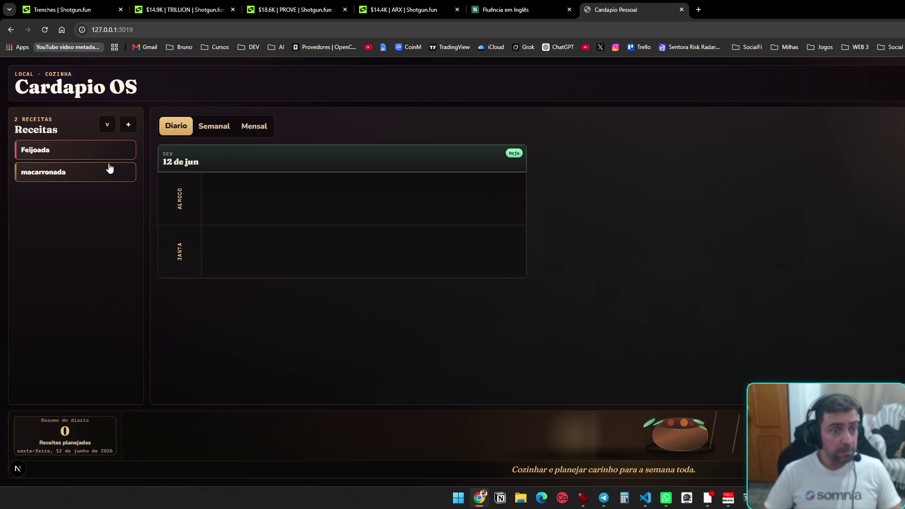
pyautogui.press('super+Down')
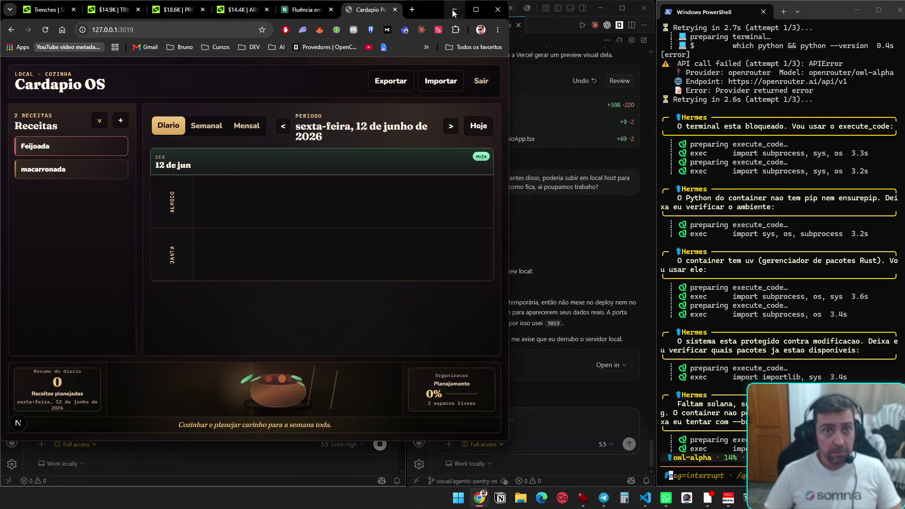
pyautogui.moveTo(424, 11)
pyautogui.mouseDown()
pyautogui.moveTo(498, 206)
pyautogui.moveTo(565, 26)
pyautogui.moveTo(576, 29)
pyautogui.mouseUp()
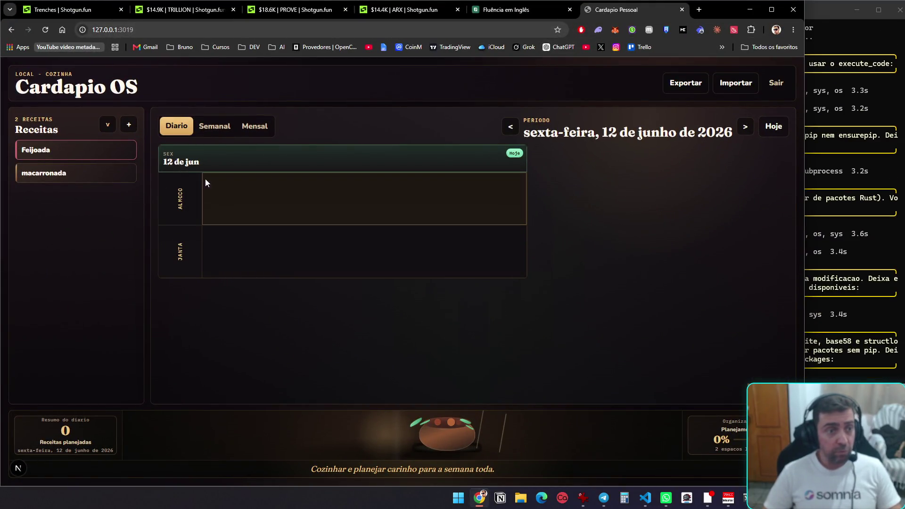
pyautogui.click(106, 126)
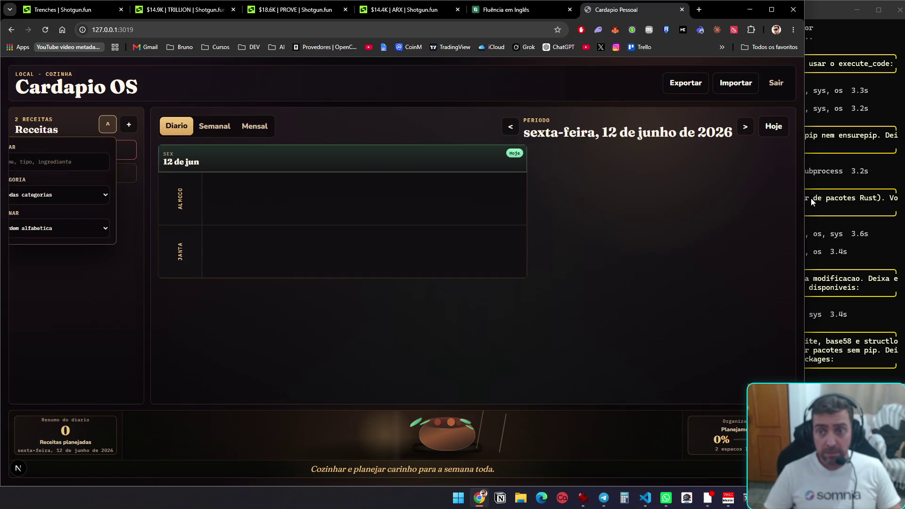
pyautogui.moveTo(804, 197); pyautogui.dragTo(903, 198)
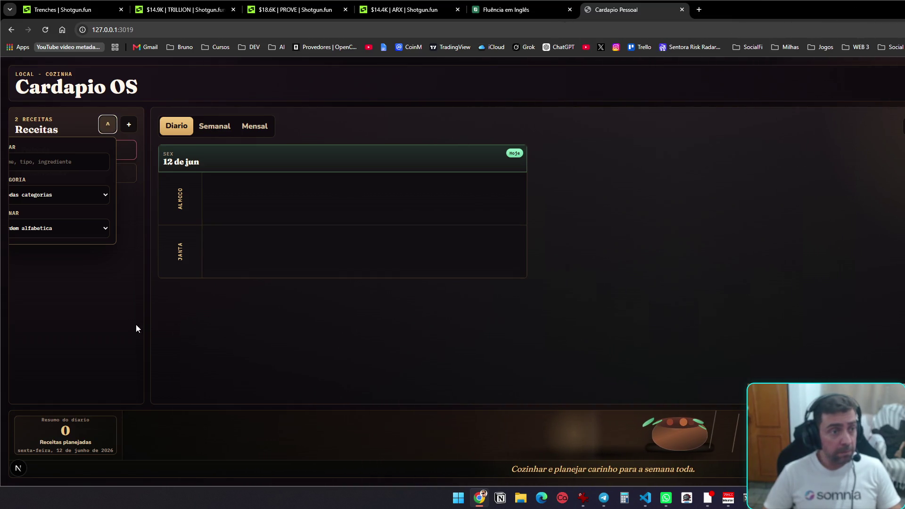
pyautogui.press('super+shift+s')
pyautogui.moveTo(145, 334)
pyautogui.mouseDown()
pyautogui.moveTo(61, 66)
pyautogui.moveTo(9, 61)
pyautogui.mouseUp()
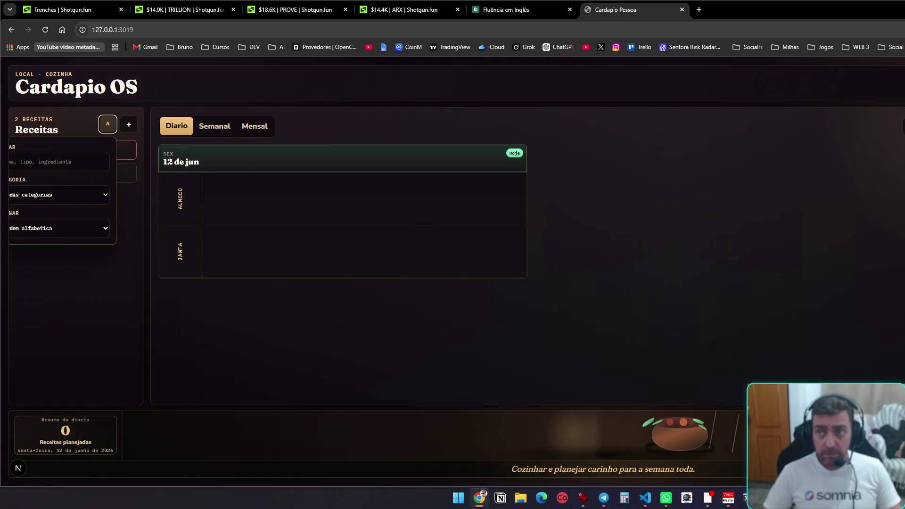
pyautogui.click(645, 497)
# Paste the filter screenshot into the Codex chat and note the filter doesn't fit.
pyautogui.click(511, 425)
pyautogui.hotkey('ctrl', 'v')
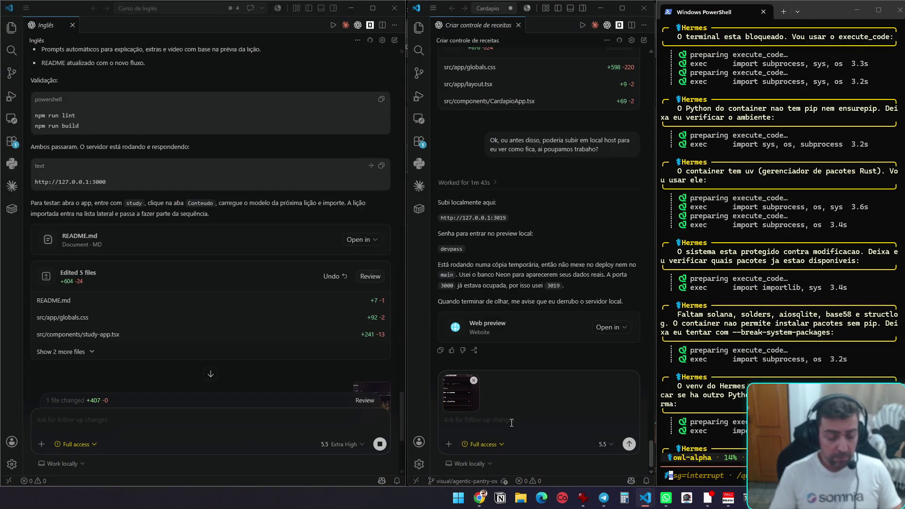
pyautogui.write('filtro saindo da tela')
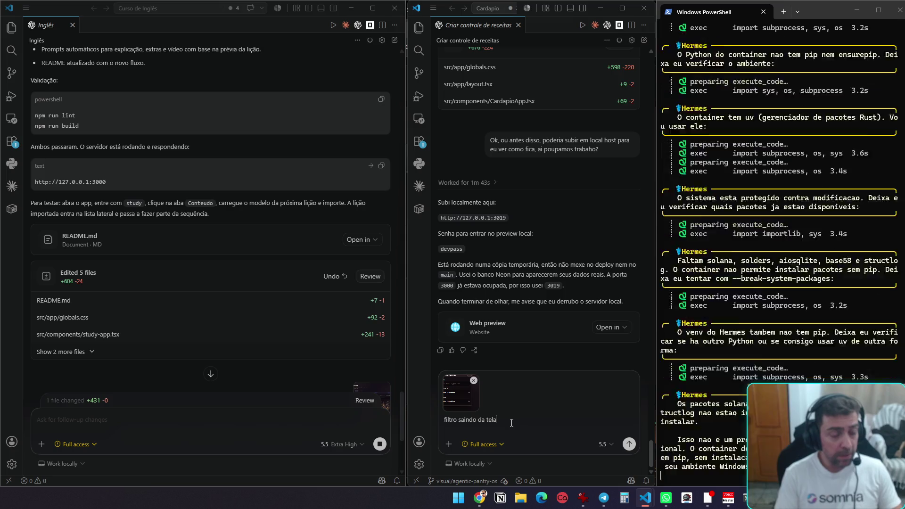
# Recheck the Cardapio OS layout across the daily, weekly and monthly views.
pyautogui.hotkey('alt', 'Tab')
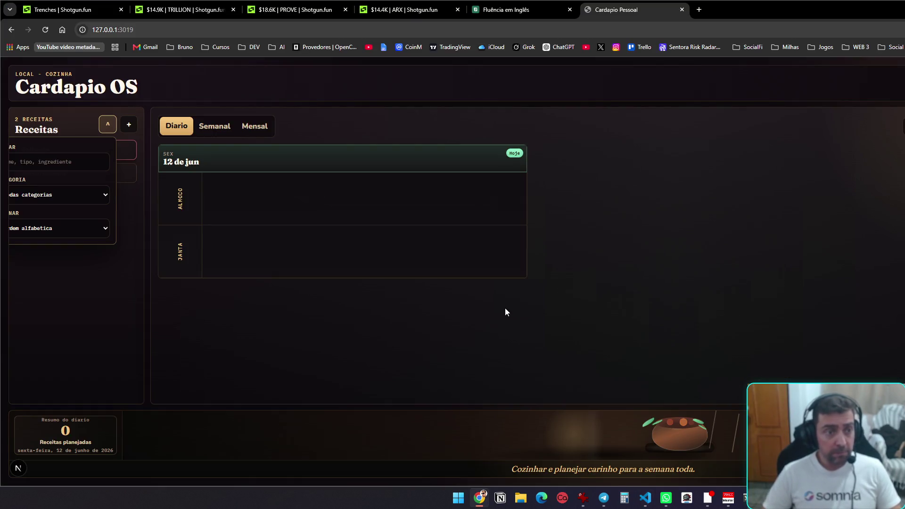
pyautogui.click(212, 135)
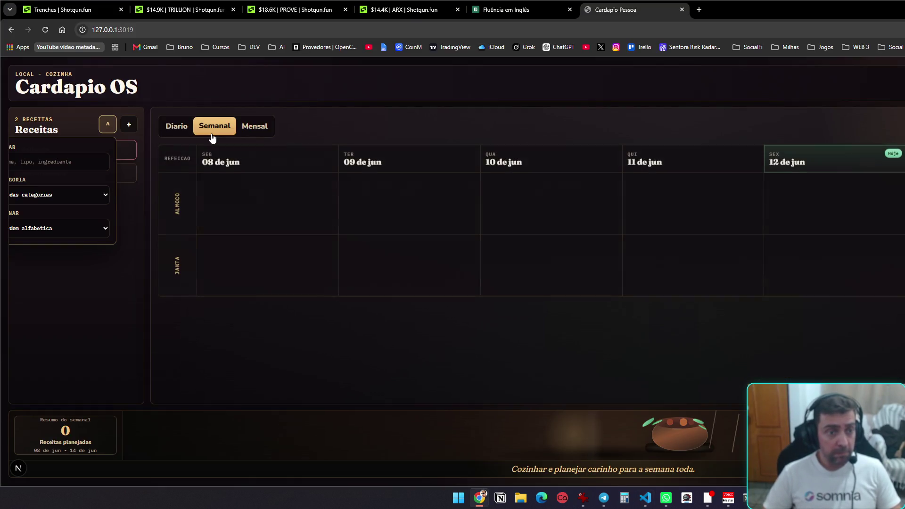
pyautogui.click(267, 128)
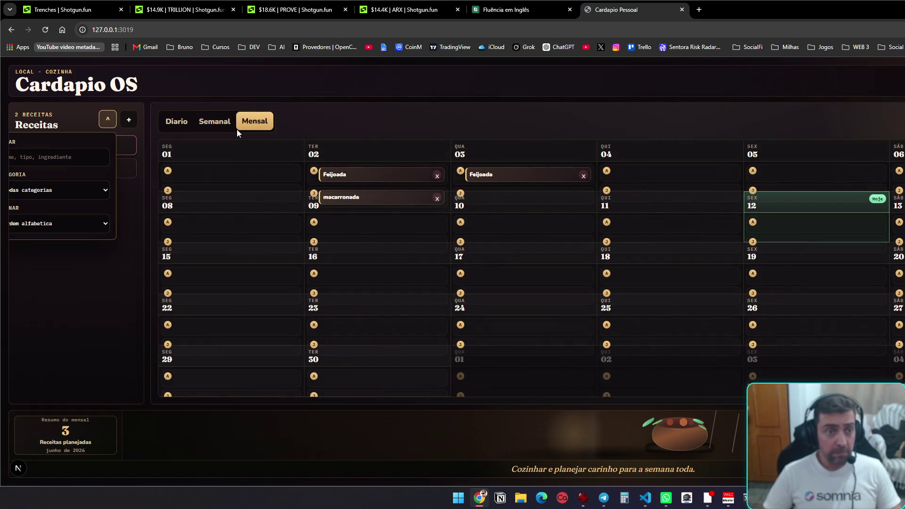
pyautogui.click(205, 122)
pyautogui.click(181, 126)
pyautogui.click(208, 131)
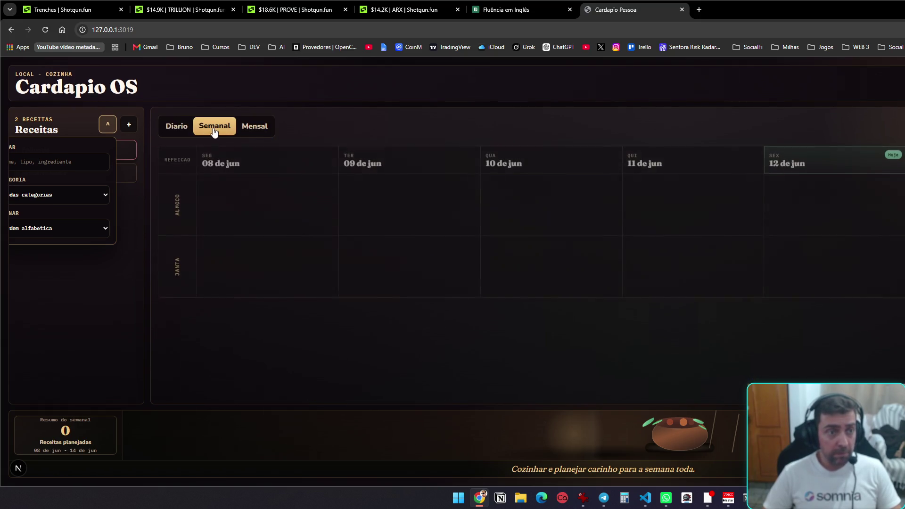
pyautogui.click(257, 127)
pyautogui.click(200, 132)
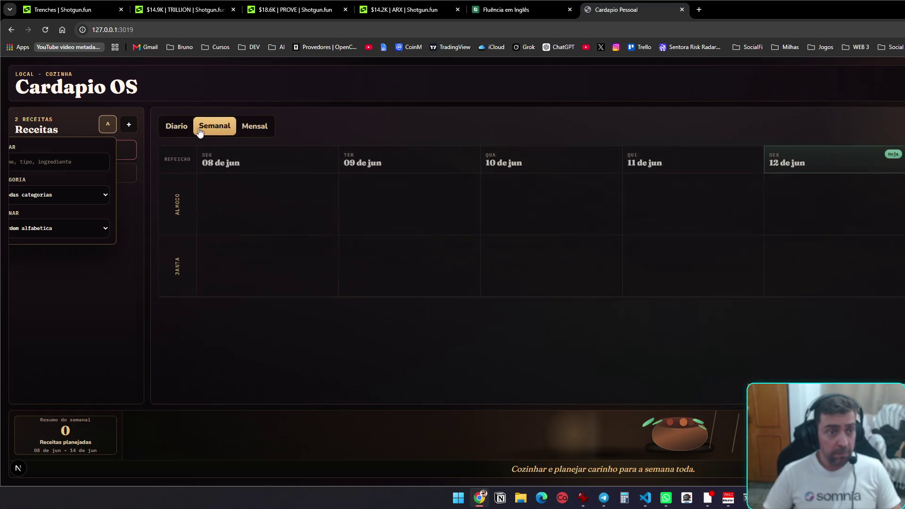
pyautogui.click(168, 127)
pyautogui.hotkey('alt', 'Tab')
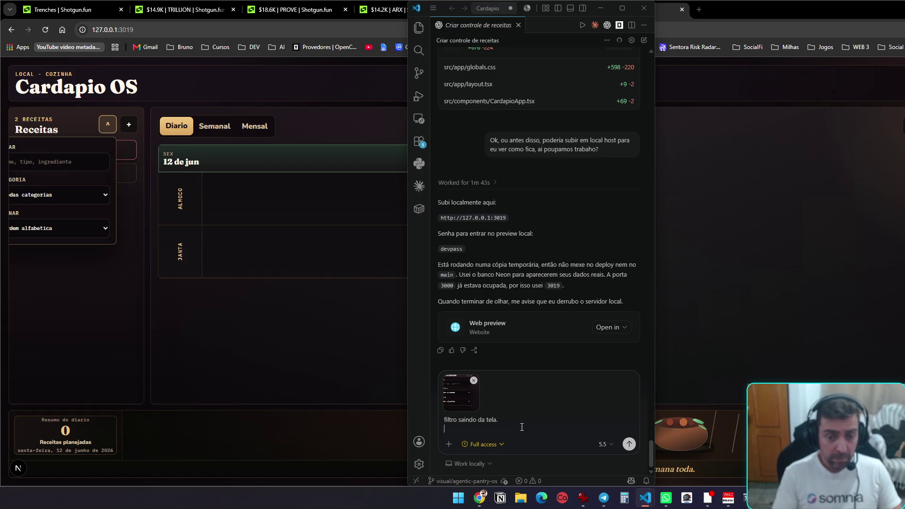
# Add a line saying the visuals improved but the monthly view is cluttered.
pyautogui.write('.')
pyautogui.hotkey('shift', 'Return')
pyautogui.write('IK')
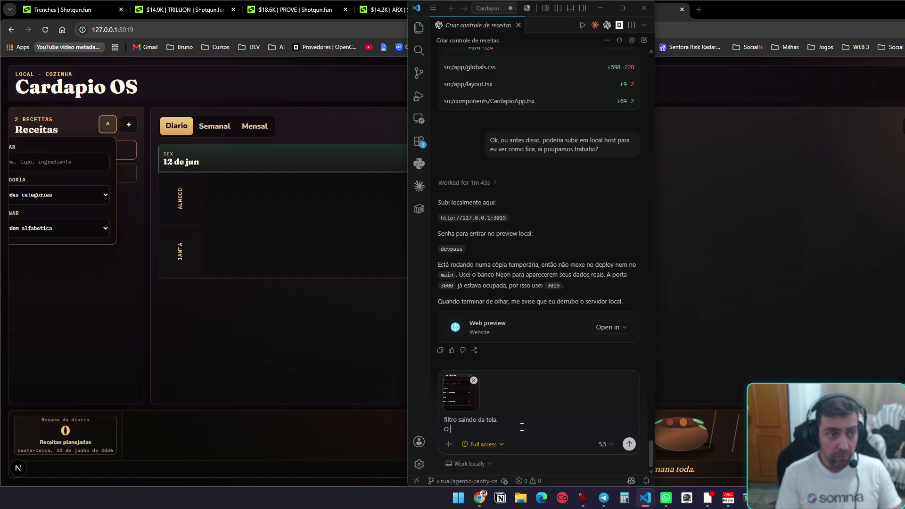
pyautogui.write('visual diario e seman')
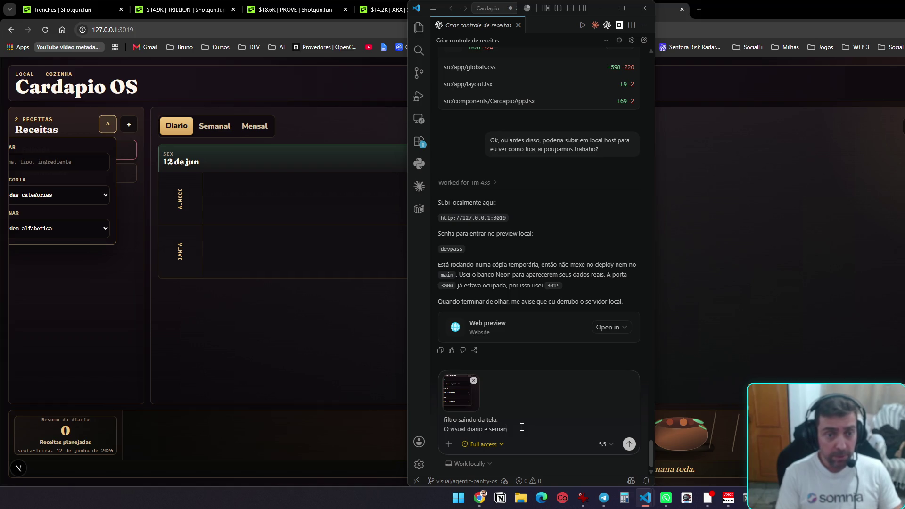
pyautogui.write('al melhorou muito,')
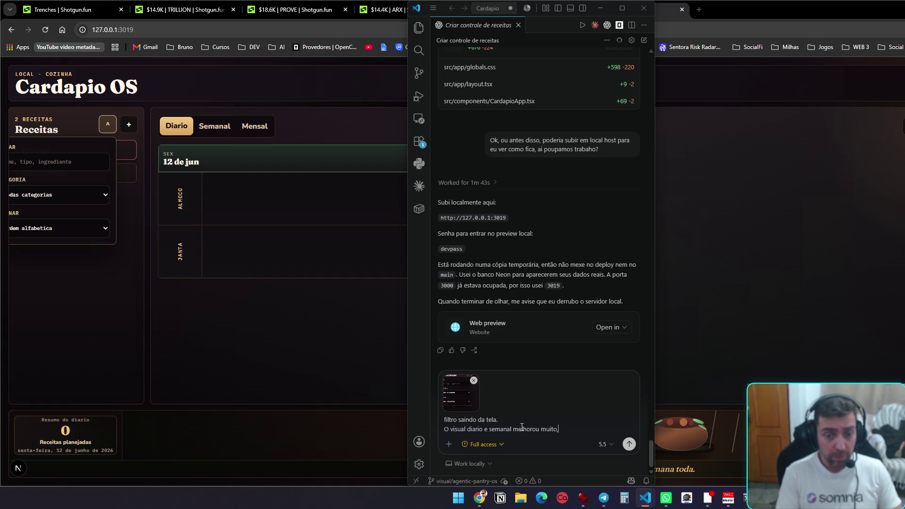
pyautogui.write(' porem o mensal ta super p')
pyautogui.write('oluido')
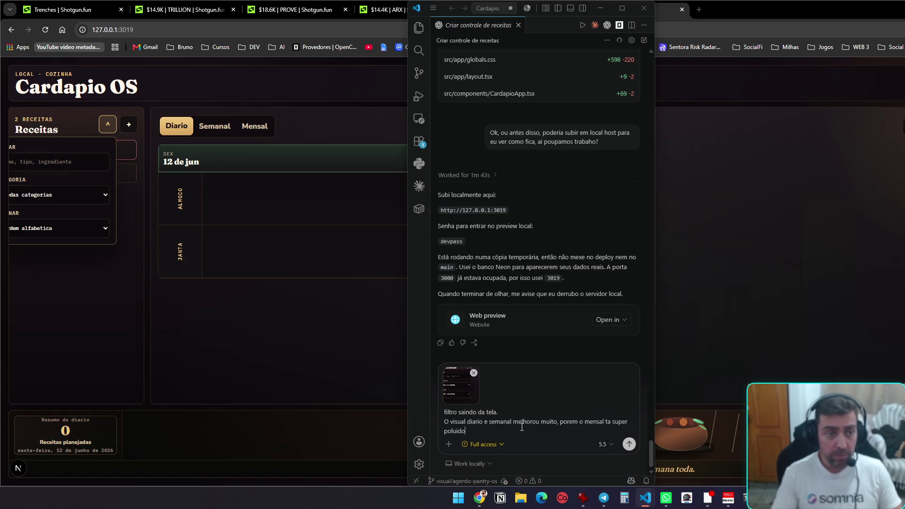
pyautogui.click(254, 127)
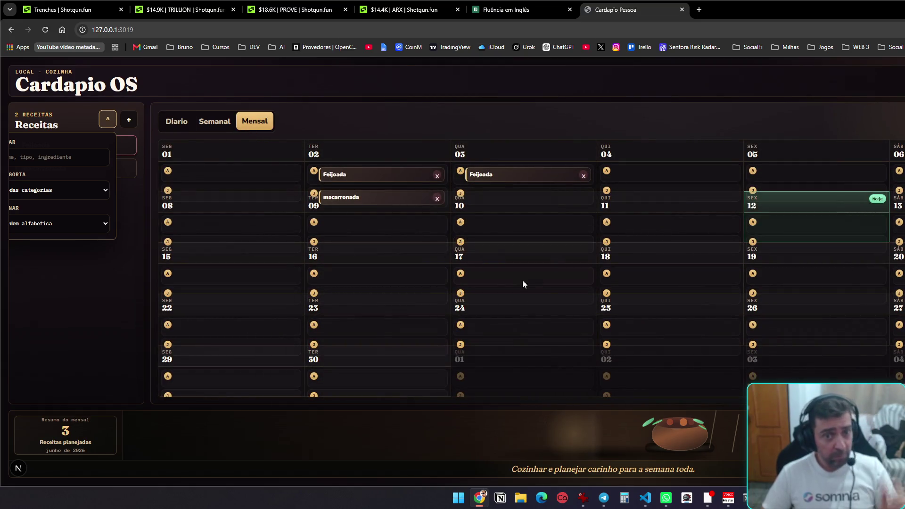
# In the Mensal view, drag macarronada from day 09's lunch to day 08 and Feijoada from 02 to 01.
pyautogui.moveTo(346, 205); pyautogui.dragTo(383, 240)
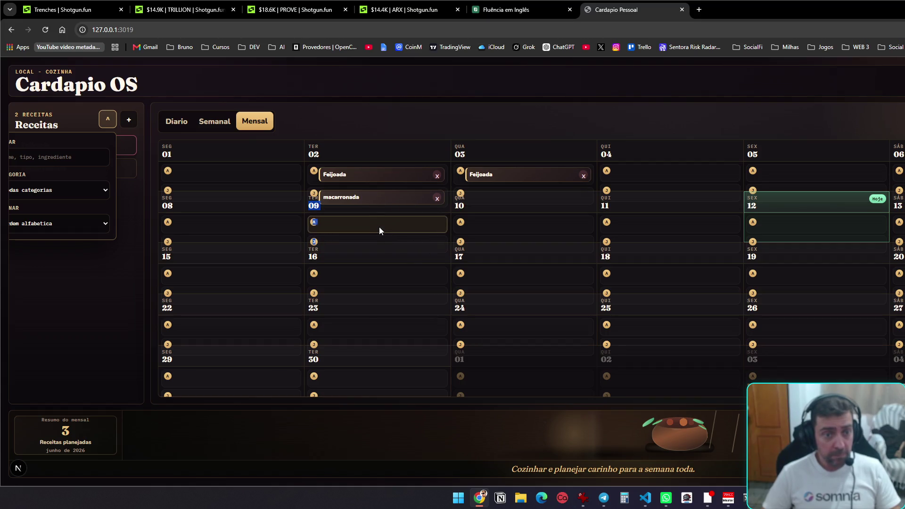
pyautogui.click(109, 120)
pyautogui.moveTo(79, 171)
pyautogui.mouseDown()
pyautogui.moveTo(366, 242)
pyautogui.moveTo(388, 229)
pyautogui.mouseUp()
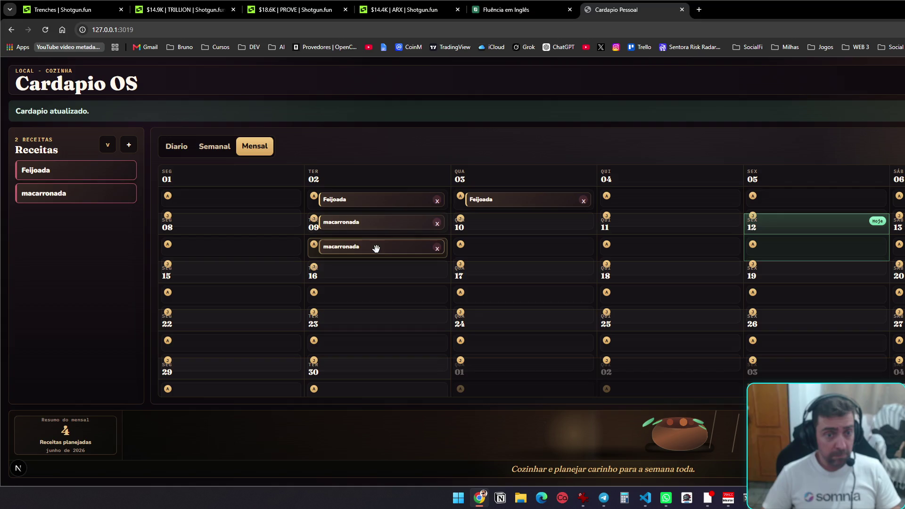
pyautogui.moveTo(376, 249)
pyautogui.mouseDown()
pyautogui.moveTo(374, 271)
pyautogui.moveTo(383, 245)
pyautogui.moveTo(449, 231)
pyautogui.moveTo(268, 230)
pyautogui.moveTo(277, 236)
pyautogui.mouseUp()
pyautogui.moveTo(343, 257); pyautogui.dragTo(230, 225)
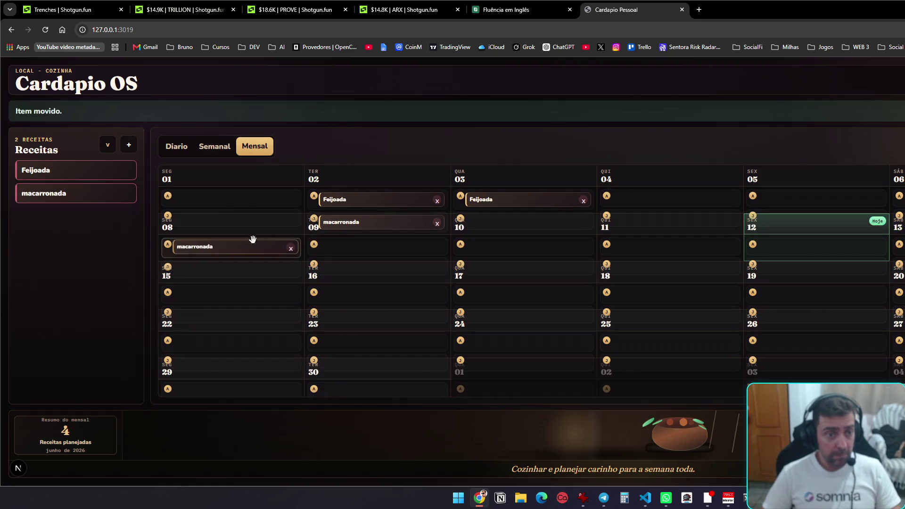
pyautogui.click(363, 243)
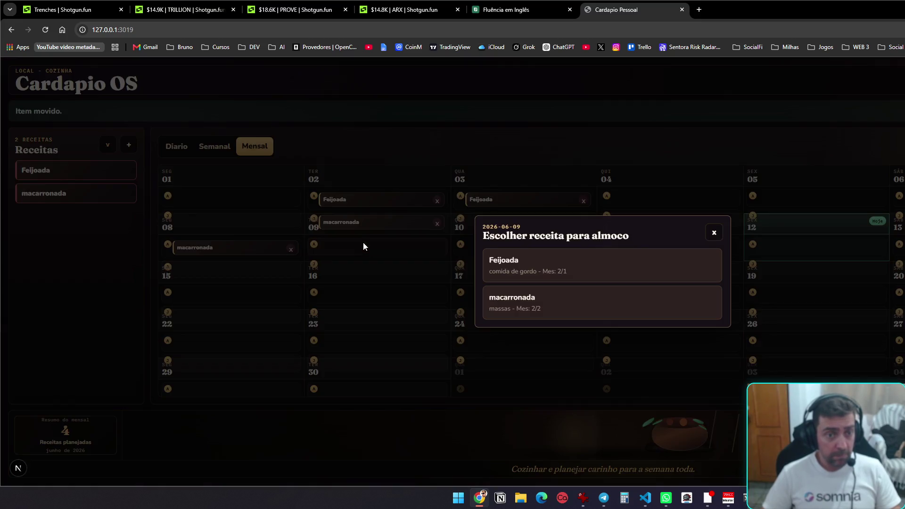
pyautogui.click(724, 236)
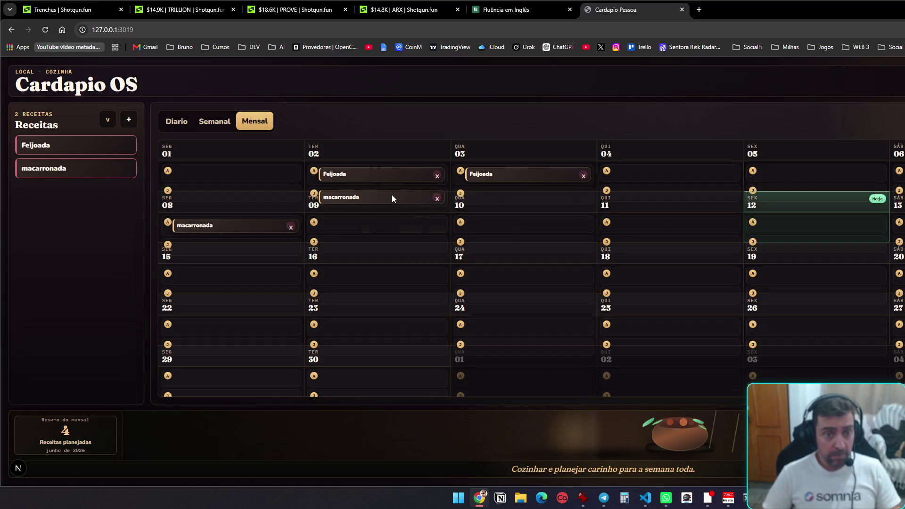
pyautogui.moveTo(393, 175); pyautogui.dragTo(250, 175)
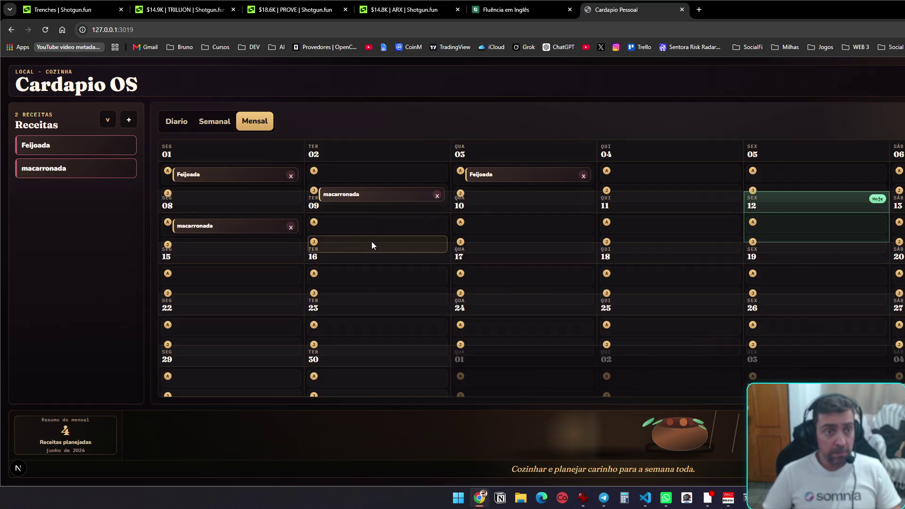
pyautogui.hotkey('alt', 'Tab')
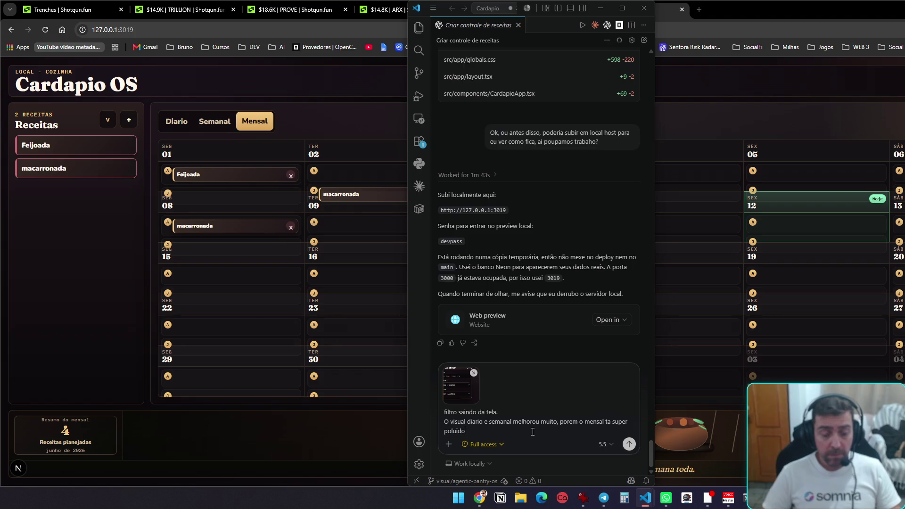
# Start the feedback note and paste a screenshot of the Cardápio calendar into the chat.
pyautogui.hotkey('alt', 'Tab')
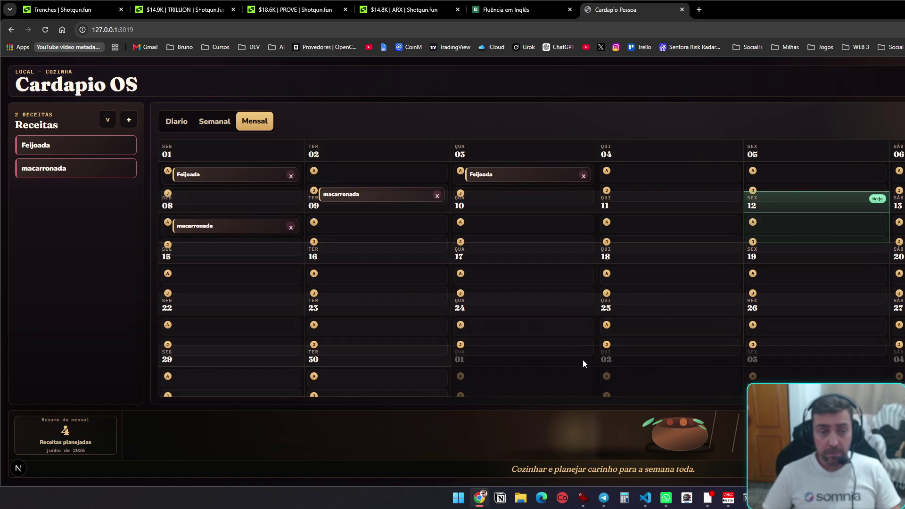
pyautogui.hotkey('alt', 'Tab')
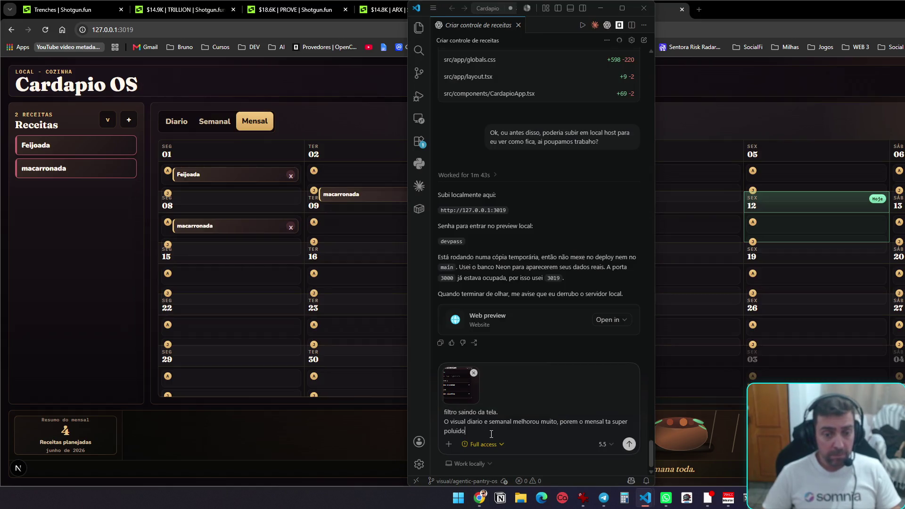
pyautogui.write(', dificil d')
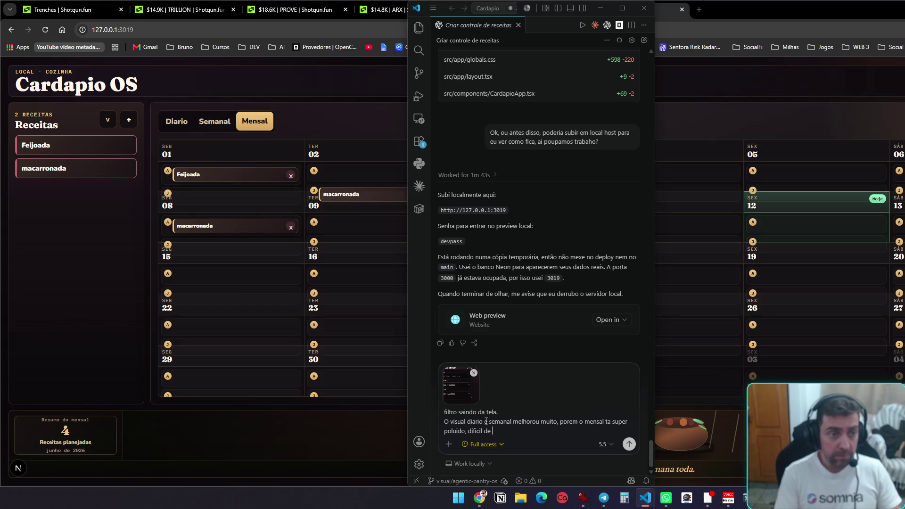
pyautogui.write('ergar')
pyautogui.hotkey('alt', 'Tab')
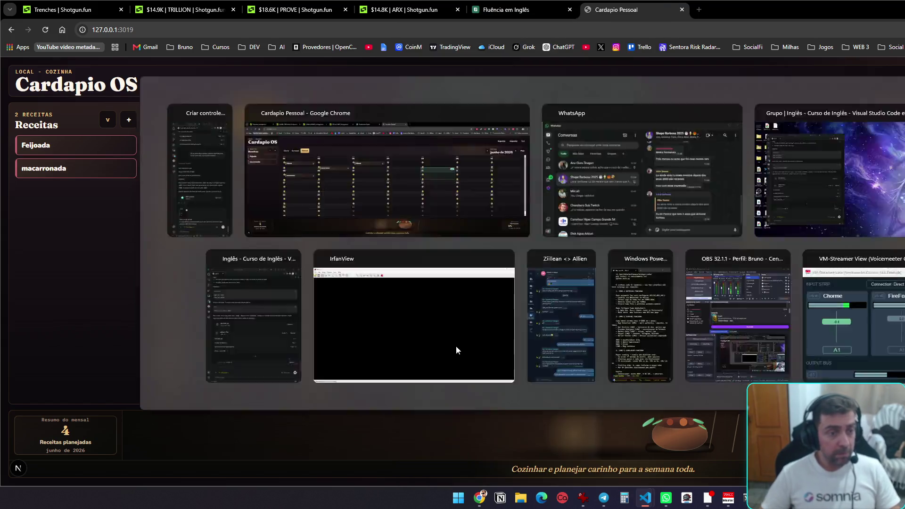
pyautogui.press('Print')
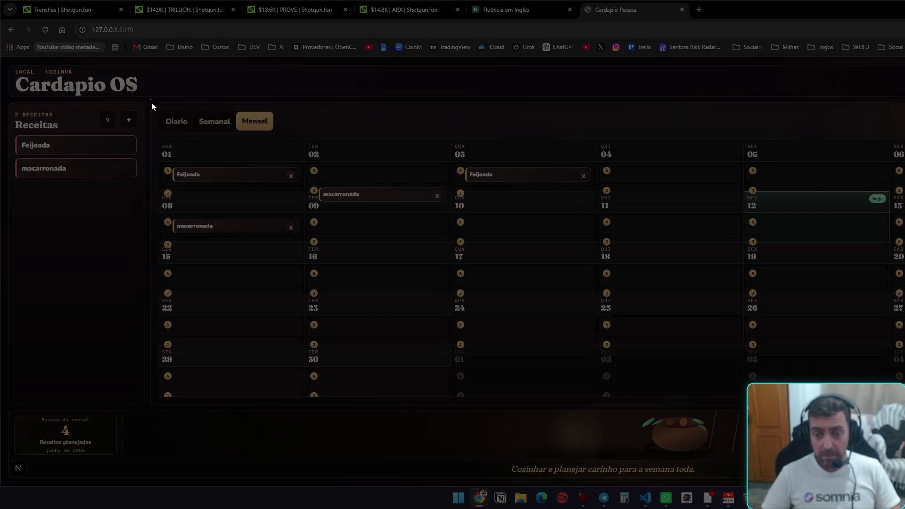
pyautogui.hotkey('alt', 'Tab')
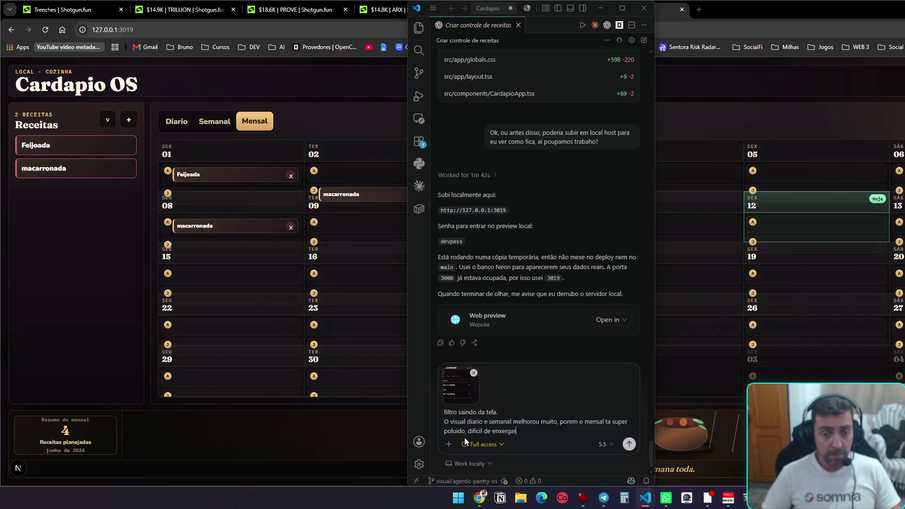
pyautogui.hotkey('ctrl', 'v')
# Capture the bottom strip of the calendar page and paste it into the message.
pyautogui.hotkey('alt', 'Tab')
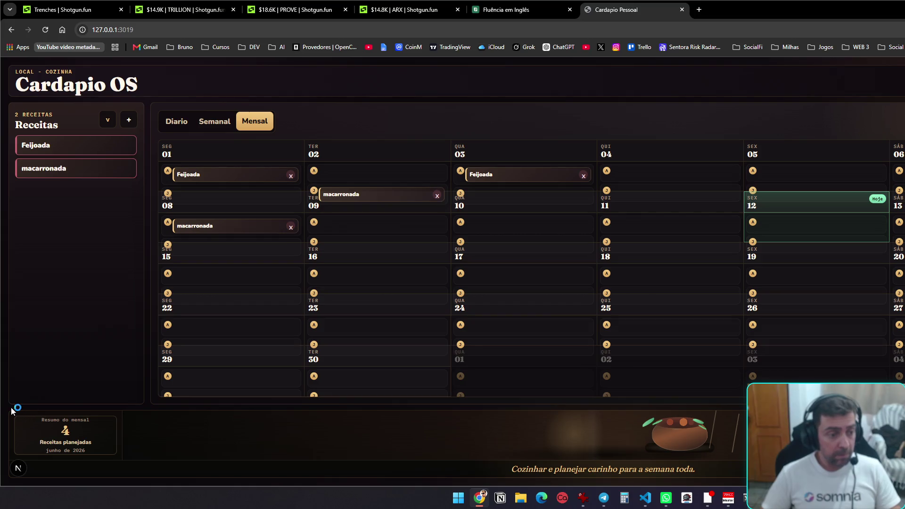
pyautogui.press('Print')
pyautogui.moveTo(47, 421)
pyautogui.mouseDown()
pyautogui.moveTo(744, 492)
pyautogui.moveTo(745, 473)
pyautogui.mouseUp()
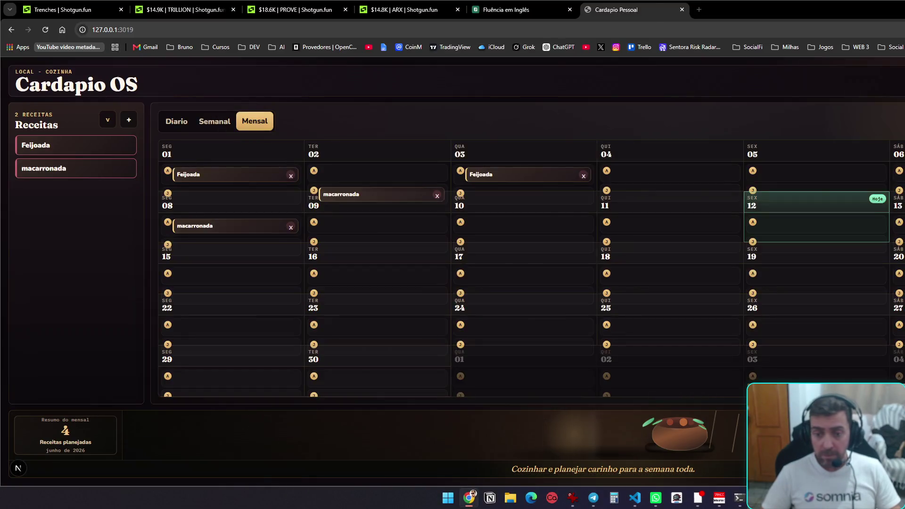
pyautogui.hotkey('alt', 'Tab')
pyautogui.hotkey('ctrl', 'v')
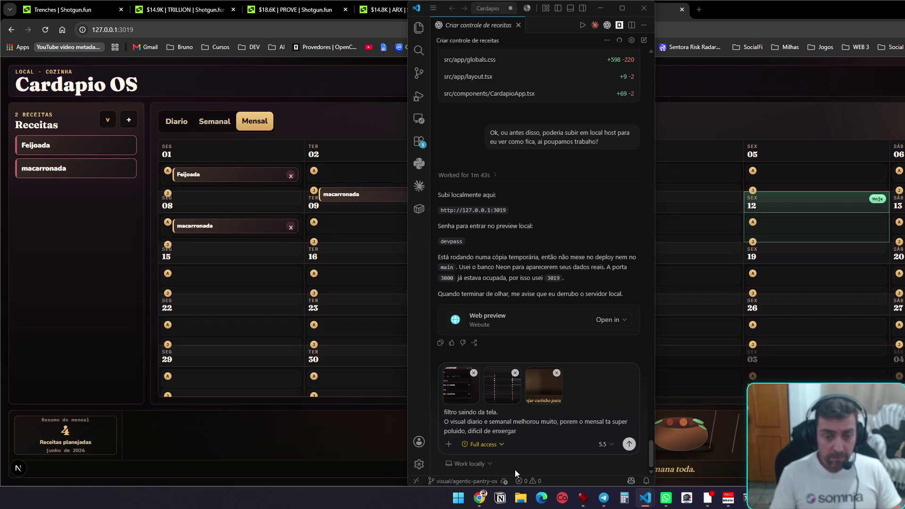
# Add that the lower part differs from the version 2 layout, send the feedback, and minimize VS Code.
pyautogui.write('.')
pyautogui.hotkey('shift', 'Return')
pyautogui.write('A parte inferi')
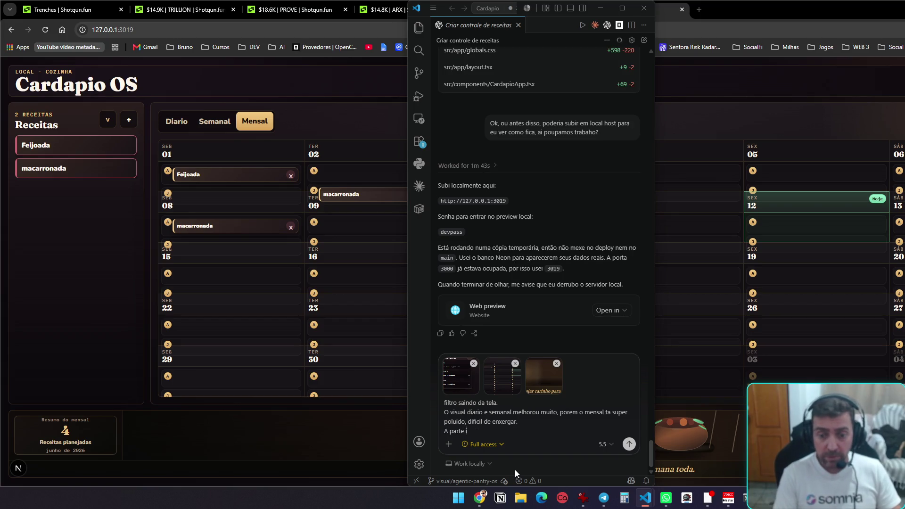
pyautogui.write('or ficou bem difere')
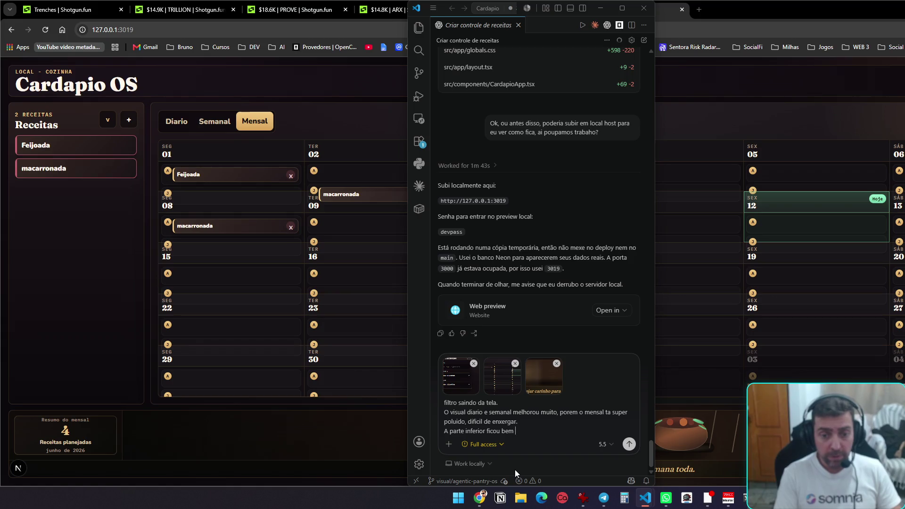
pyautogui.write('nte da versao')
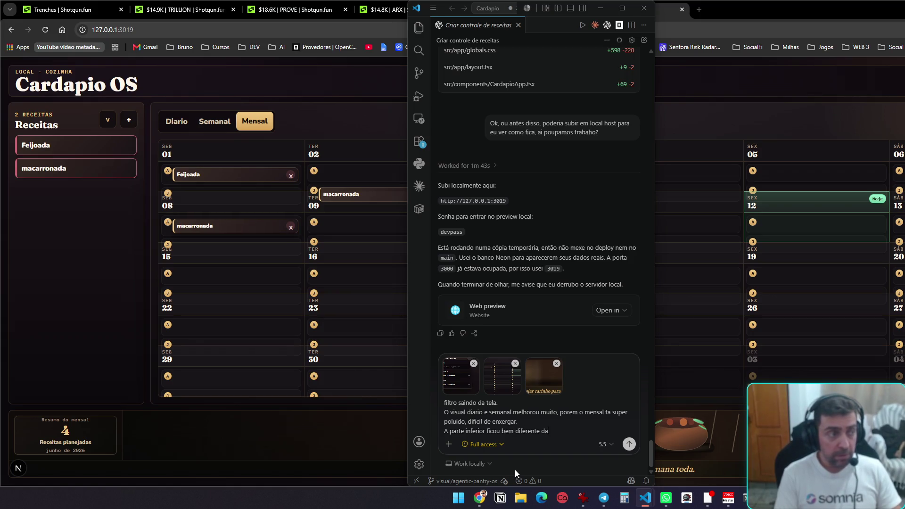
pyautogui.write(' 2 que vc')
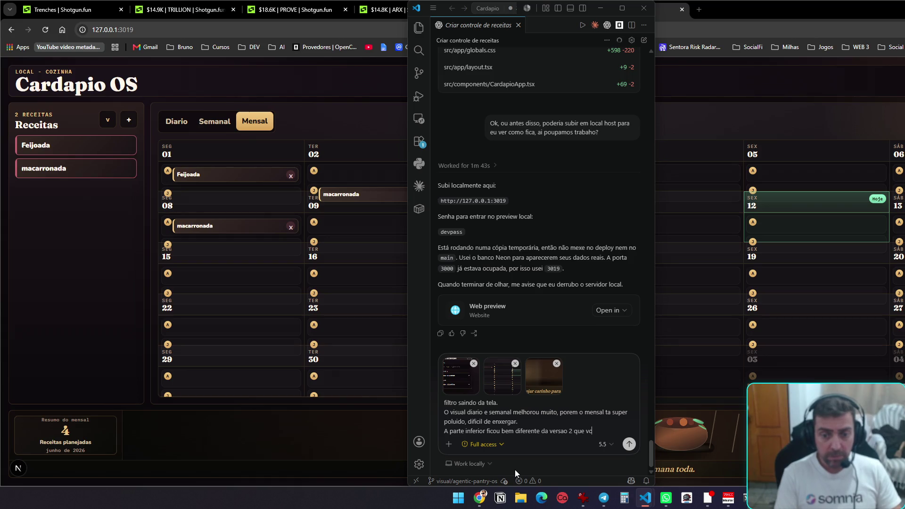
pyautogui.write(' tinha feito, no ')
pyautogui.write('outro pla')
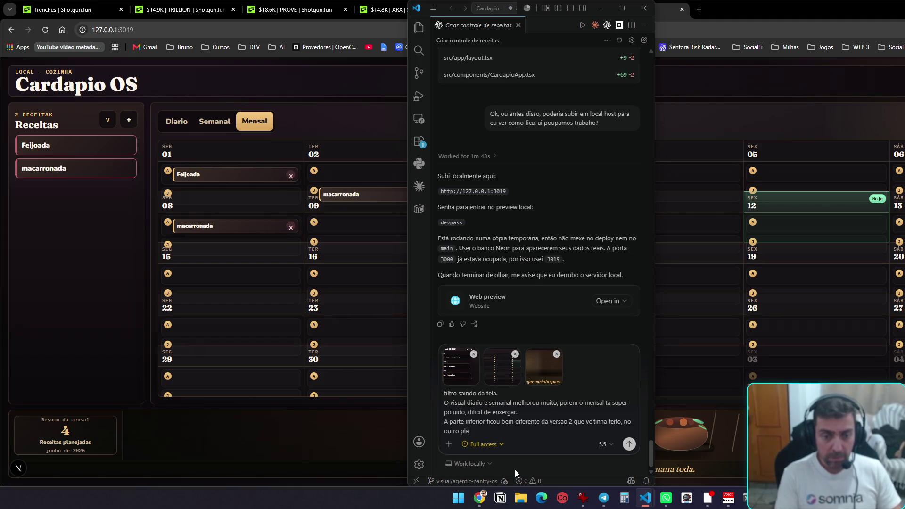
pyautogui.press('BackSpace')
pyautogui.press('BackSpace')
pyautogui.write('layout.')
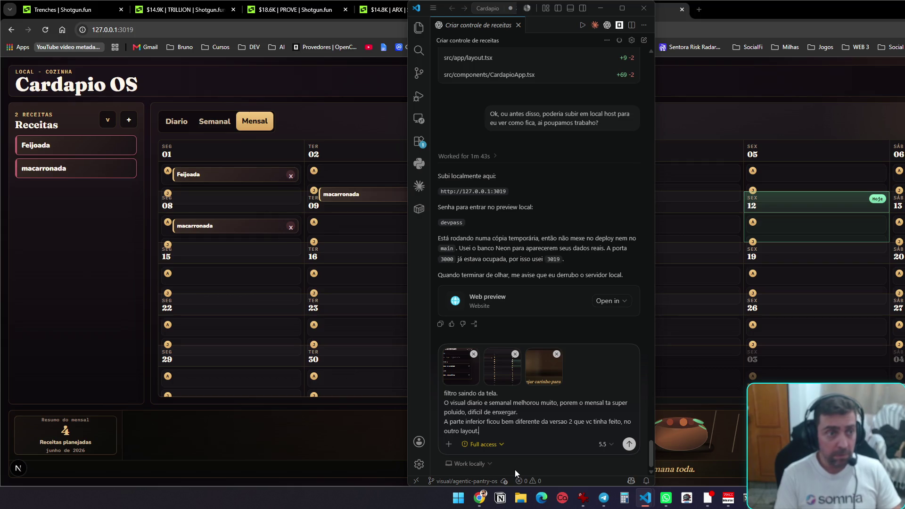
pyautogui.press('Return')
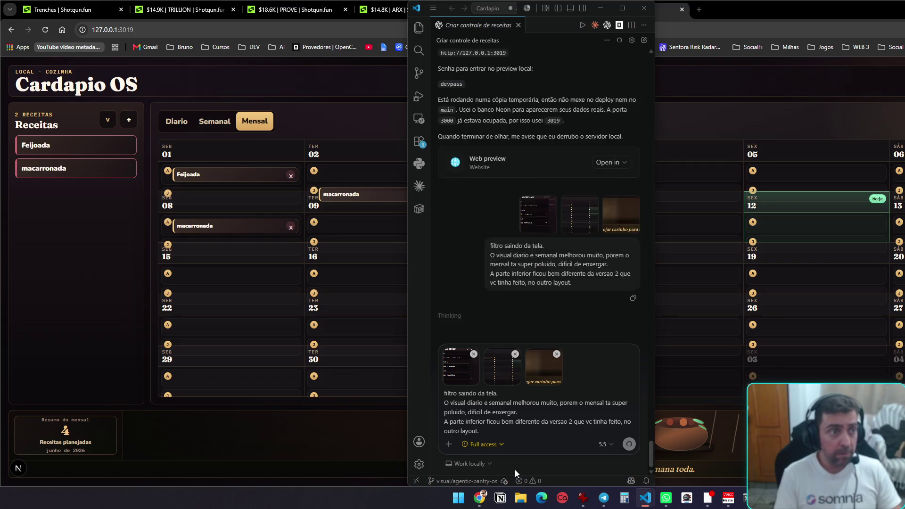
pyautogui.click(598, 9)
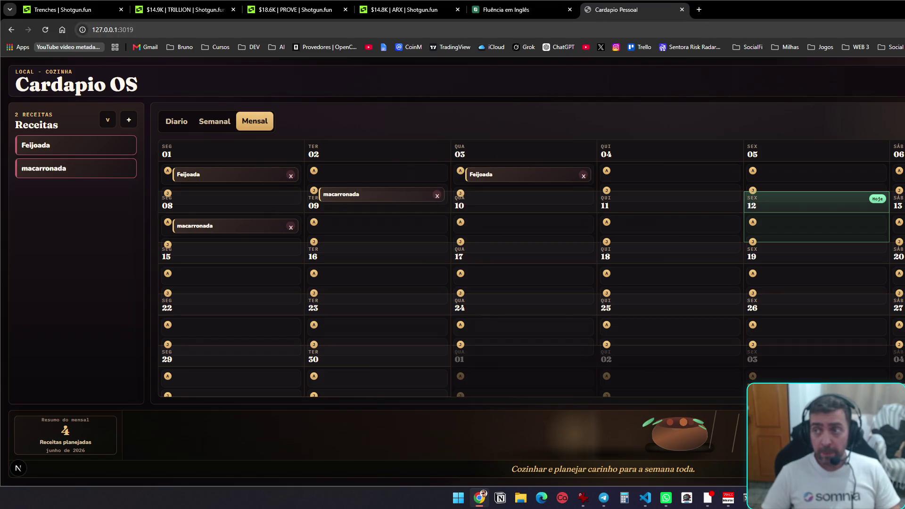
pyautogui.hotkey('alt', 'Tab')
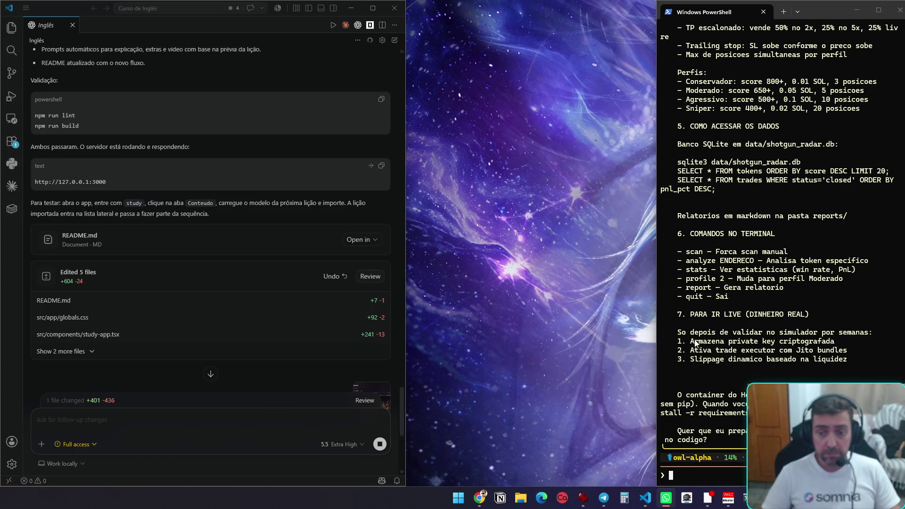
# Scroll the Hermes output back to the Shotgun Radar v2 guide's '1. COMO EXECUTAR' run commands.
pyautogui.scroll(10, 745, 356)
pyautogui.scroll(10, 748, 359)
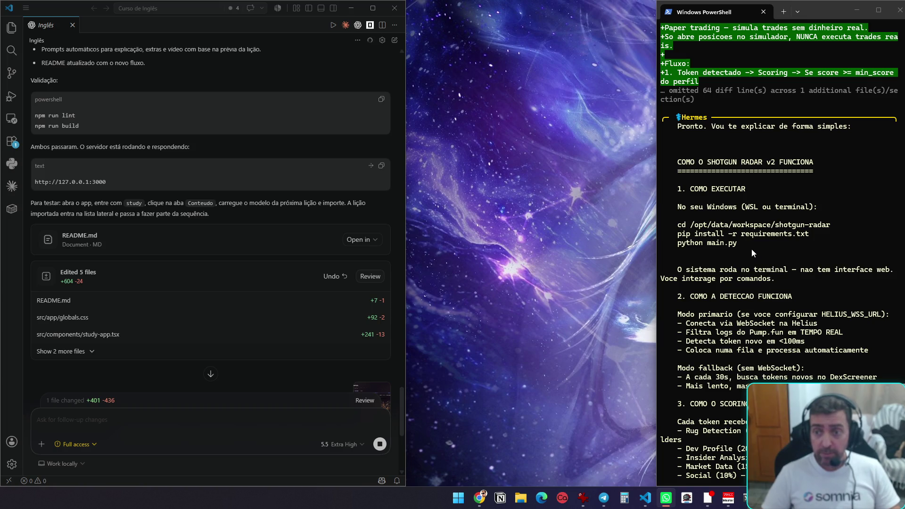
pyautogui.scroll(-3, 752, 253)
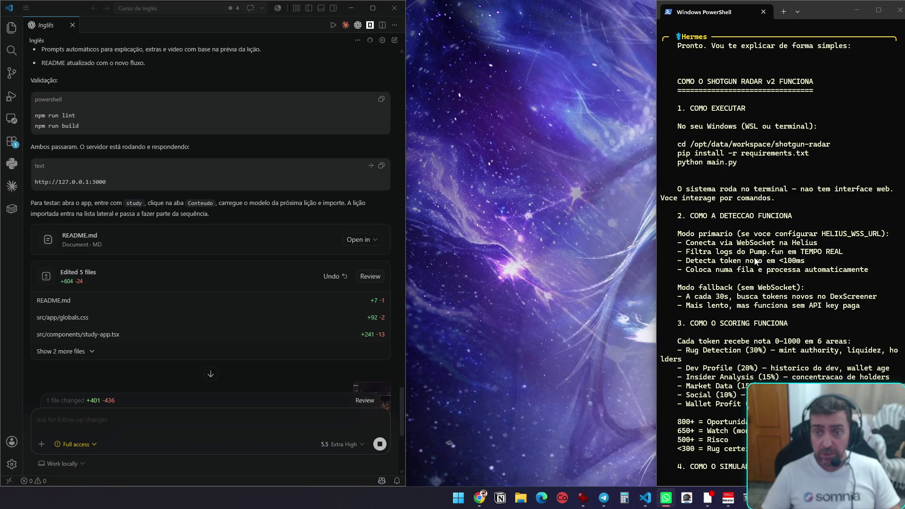
pyautogui.scroll(-2, 755, 260)
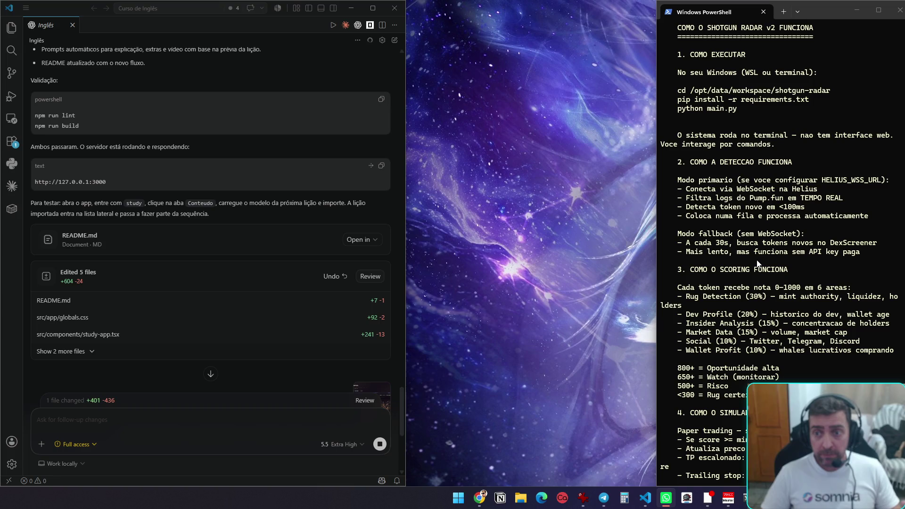
pyautogui.scroll(-4, 771, 230)
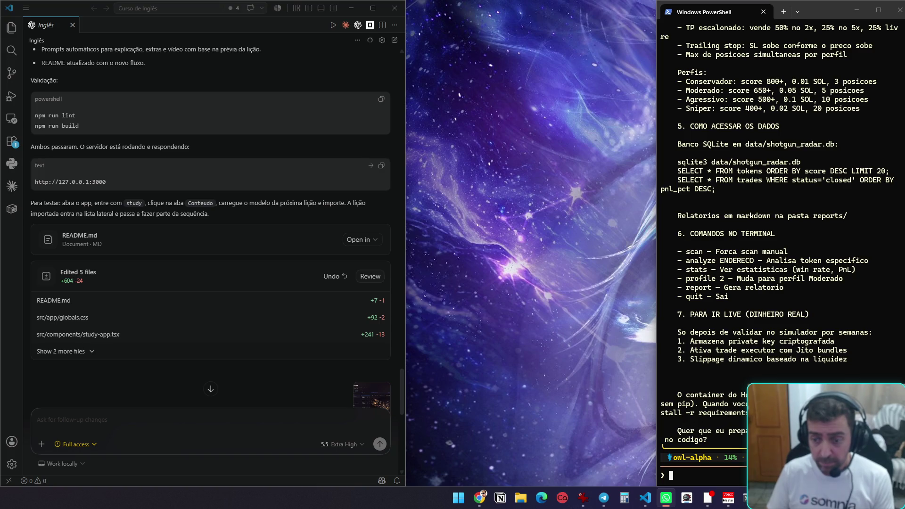
pyautogui.scroll(8, 780, 254)
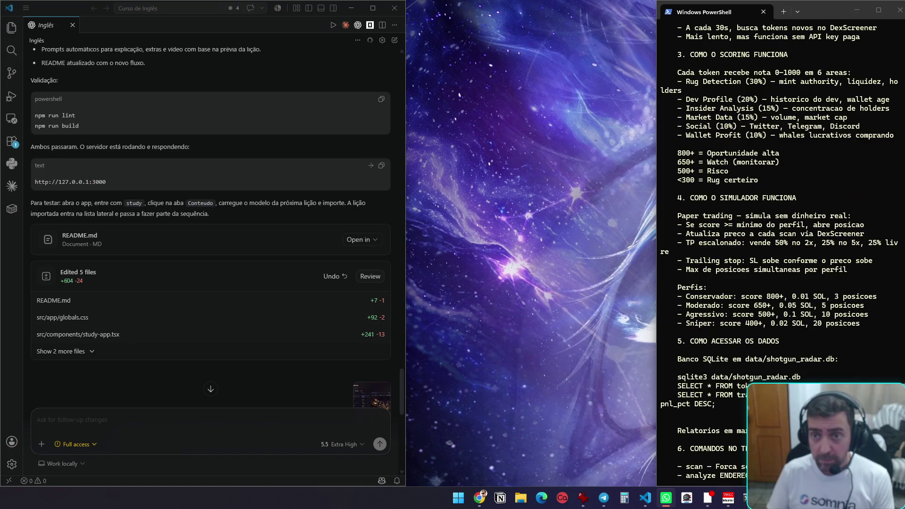
pyautogui.scroll(12, 731, 250)
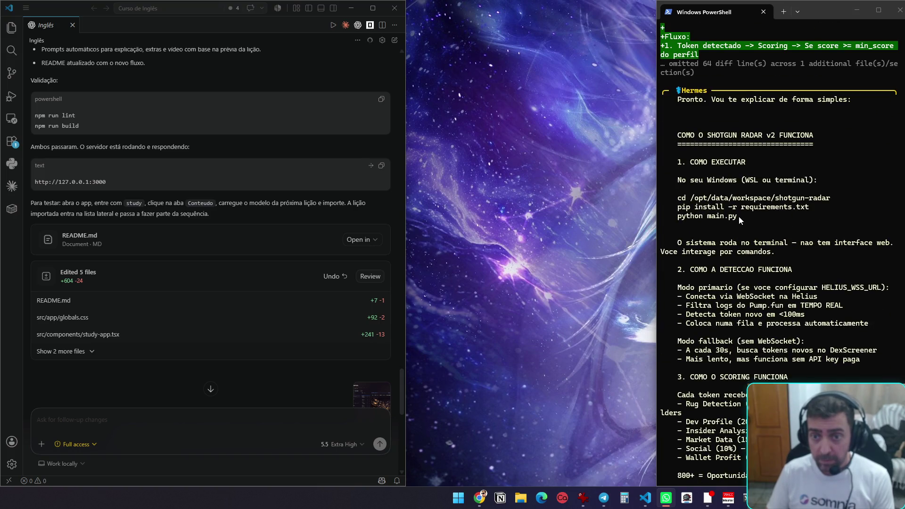
# Copy the cd, pip install and python main.py commands and run them in a new terminal.
pyautogui.moveTo(739, 216); pyautogui.dragTo(674, 197)
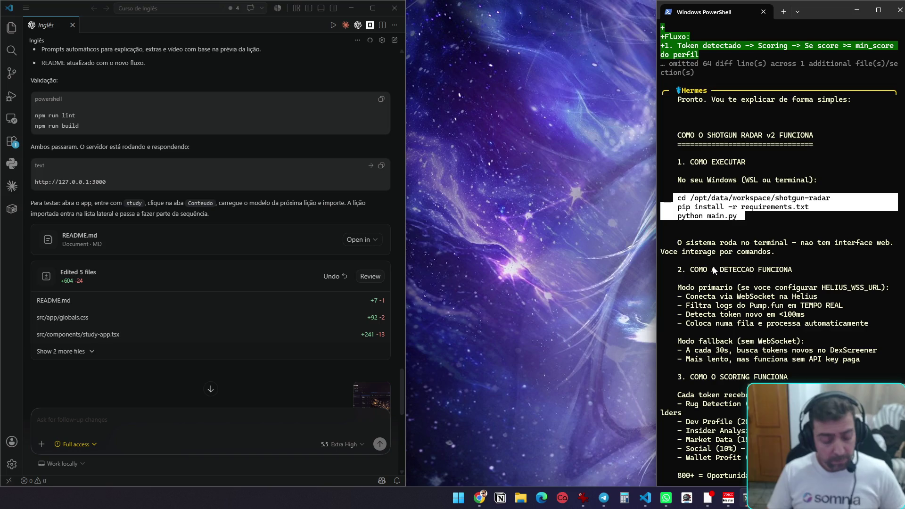
pyautogui.hotkey('ctrl', 'c')
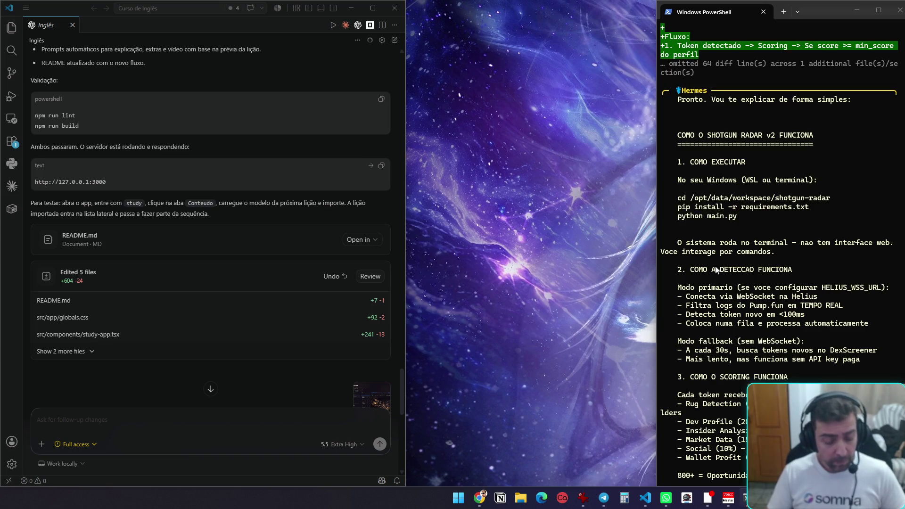
pyautogui.press('super')
pyautogui.write('terminal')
pyautogui.press('Return')
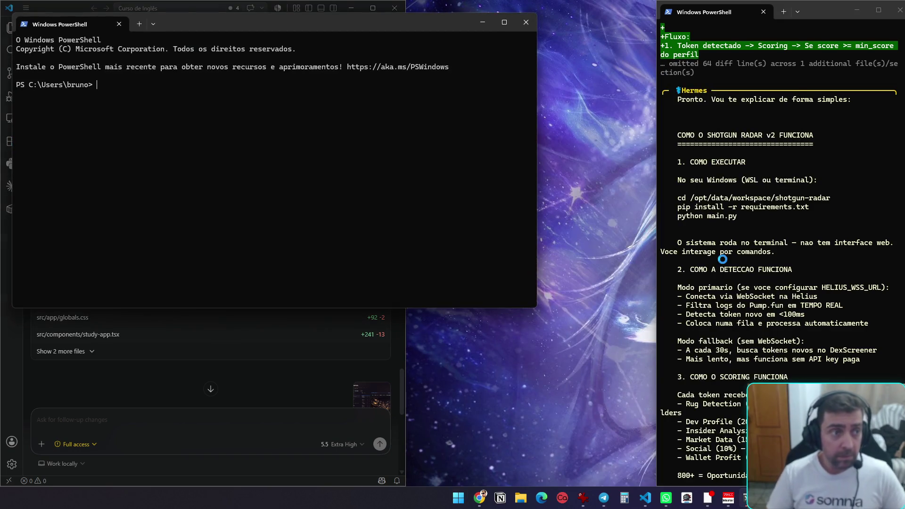
pyautogui.hotkey('ctrl', 'v')
pyautogui.press('Return')
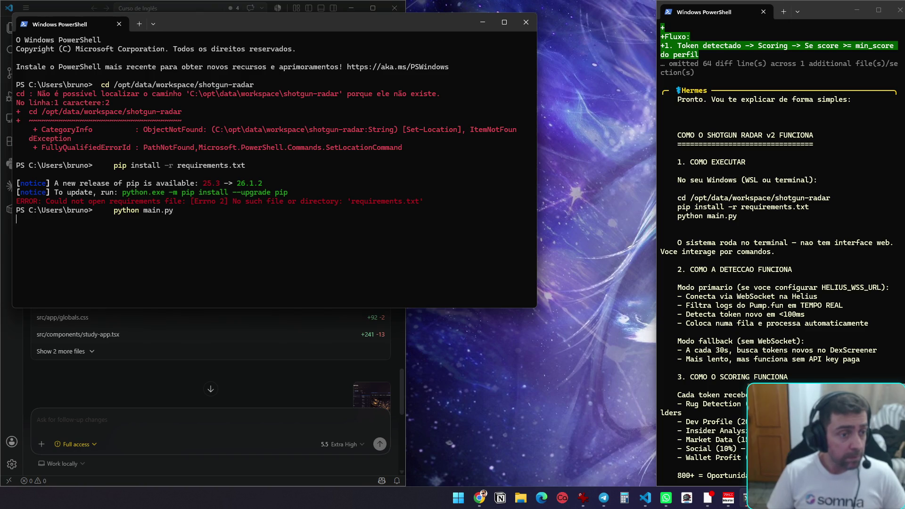
pyautogui.press('Return')
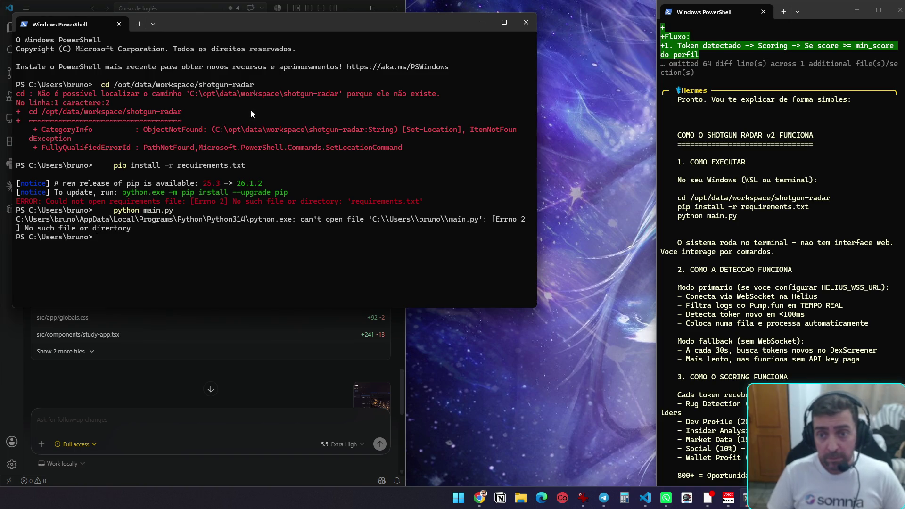
# Copy the cd command alone and run it in the new terminal, where it fails.
pyautogui.moveTo(677, 198)
pyautogui.mouseDown()
pyautogui.moveTo(844, 207)
pyautogui.moveTo(830, 198)
pyautogui.mouseUp()
pyautogui.hotkey('ctrl', 'c')
pyautogui.click(262, 278)
pyautogui.hotkey('ctrl', 'v')
pyautogui.press('Return')
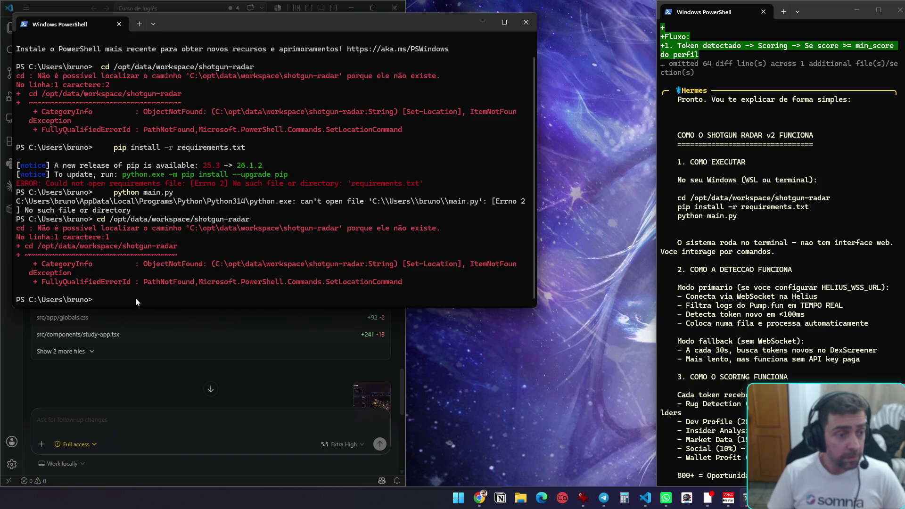
# Go up to the drive root, enter docker-agents and list its contents.
pyautogui.write('cd..')
pyautogui.press('Return')
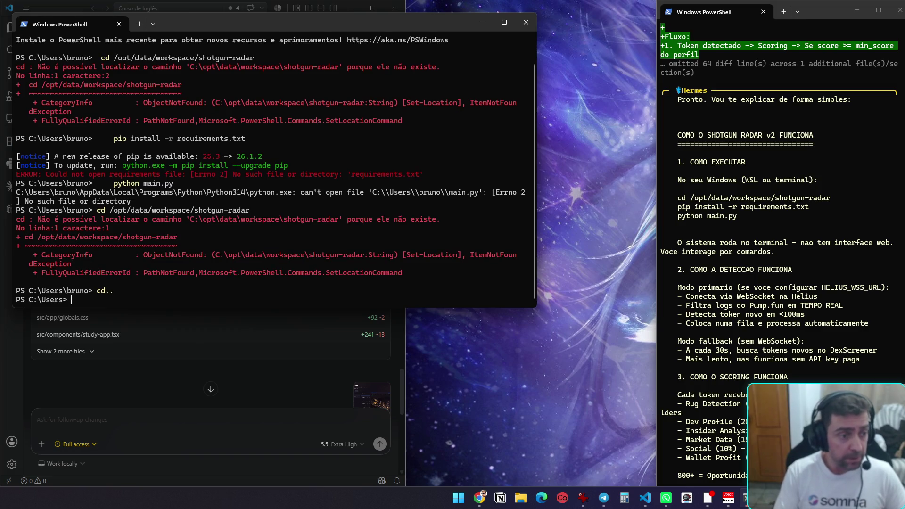
pyautogui.write('cd doc')
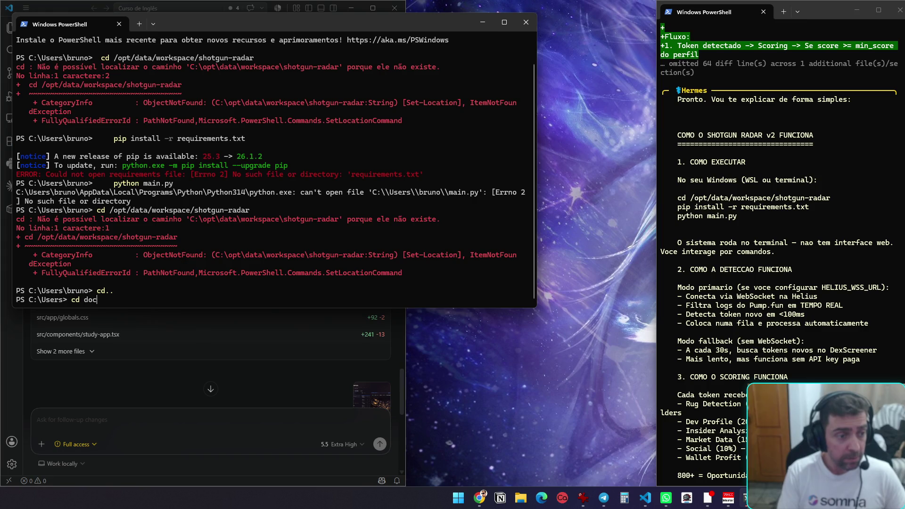
pyautogui.press('BackSpace')
pyautogui.press('BackSpace')
pyautogui.press('BackSpace')
pyautogui.write('d..')
pyautogui.press('Return')
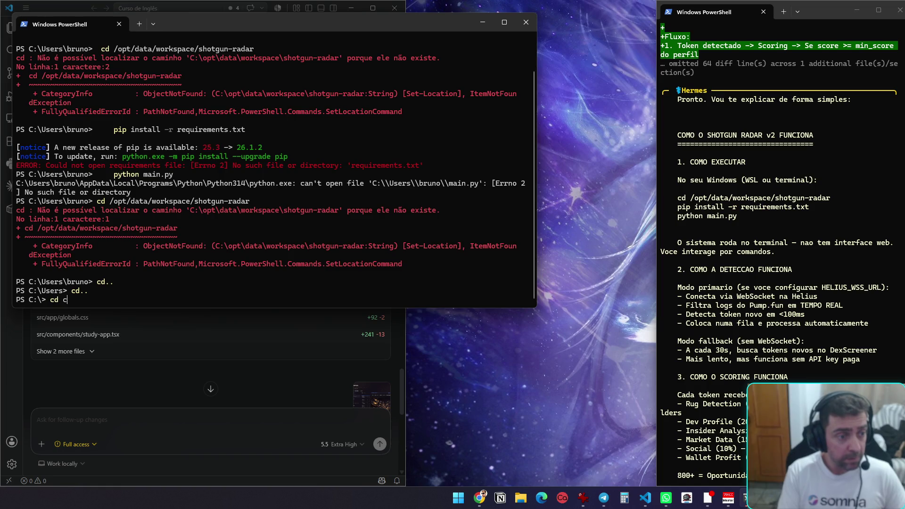
pyautogui.write('ocr')
pyautogui.press('Tab')
pyautogui.press('Return')
pyautogui.write('her')
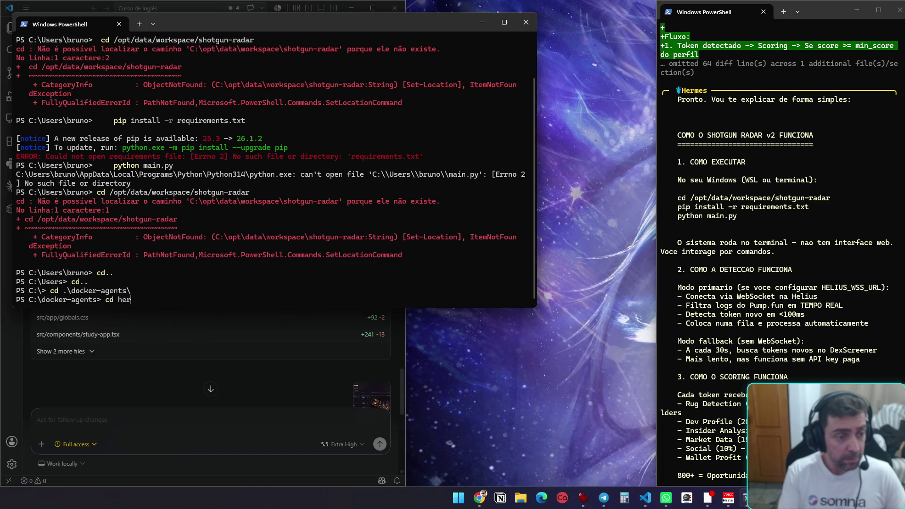
pyautogui.press('Tab')
pyautogui.press('BackSpace')
pyautogui.press('BackSpace')
pyautogui.press('BackSpace')
pyautogui.press('BackSpace')
pyautogui.press('BackSpace')
pyautogui.press('BackSpace')
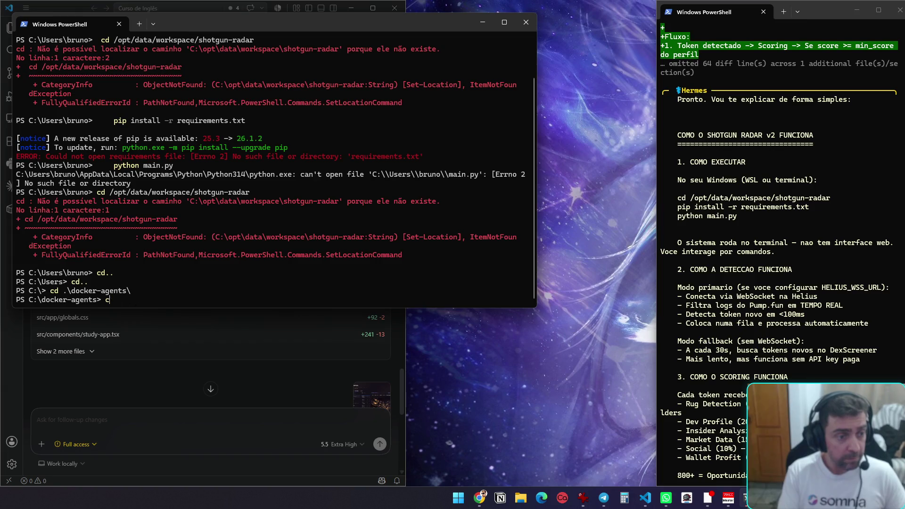
pyautogui.write('dir')
pyautogui.press('Return')
# Enter hermes-video-maker, then its data folder, listing each folder's contents.
pyautogui.write('cd hermes-vi')
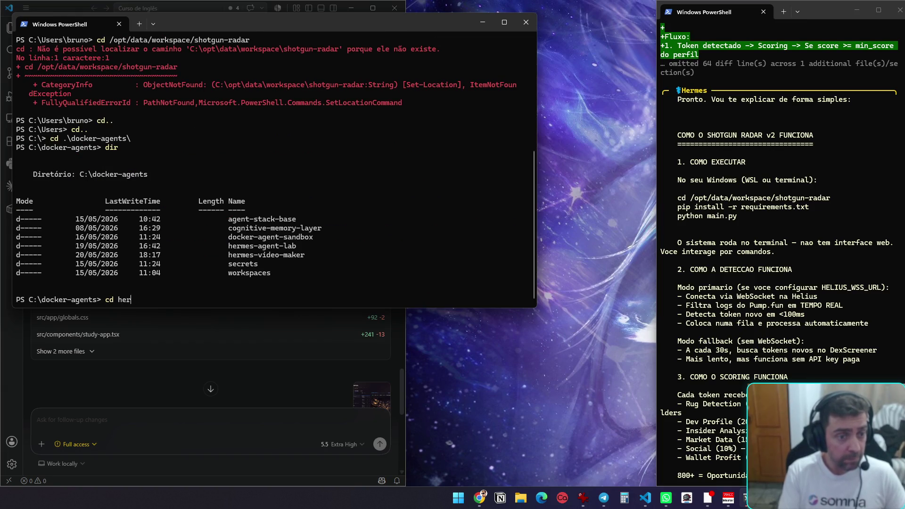
pyautogui.press('Tab')
pyautogui.press('Return')
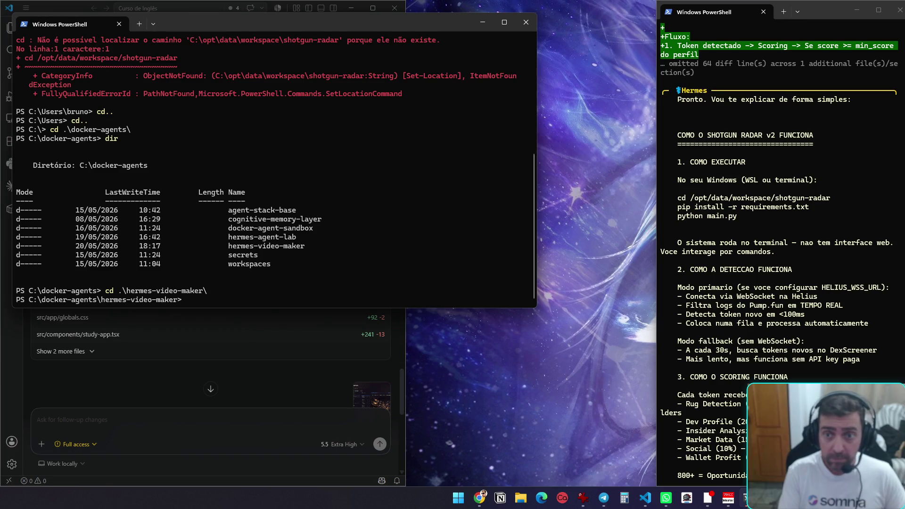
pyautogui.write('cd opt')
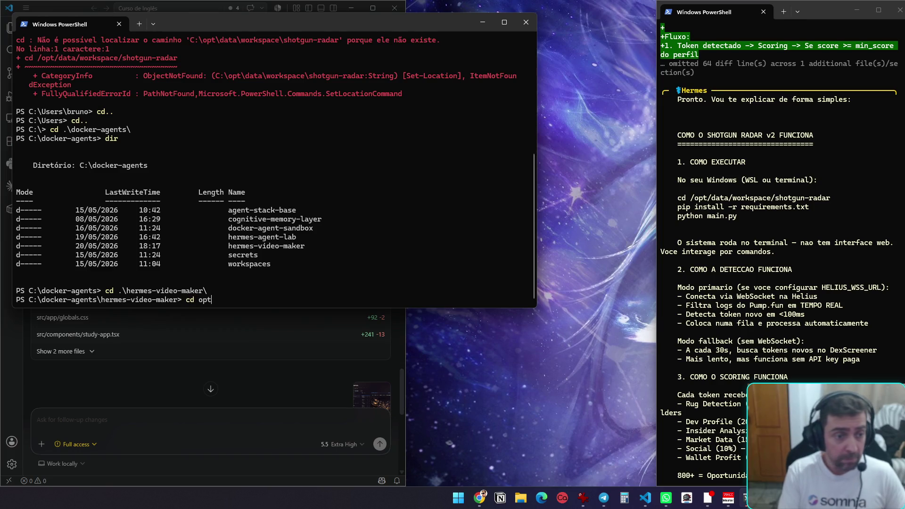
pyautogui.press('Return')
pyautogui.write('cd')
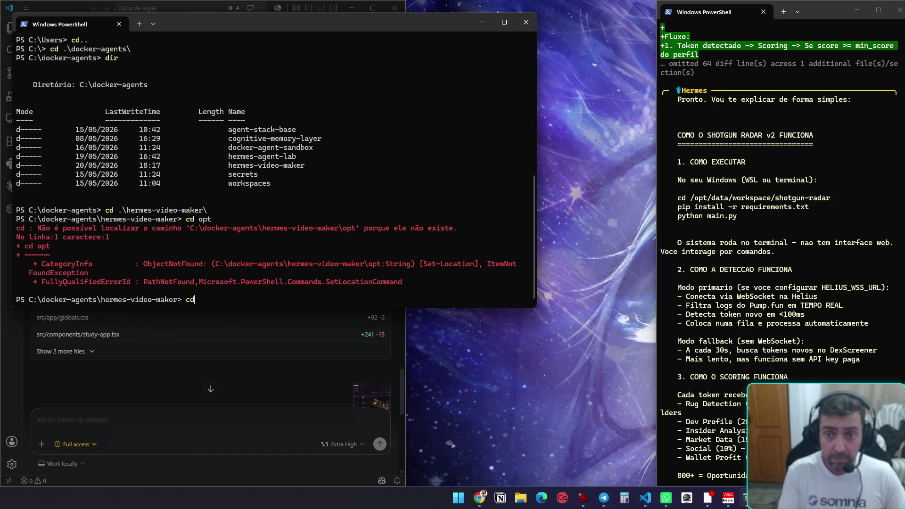
pyautogui.press('BackSpace')
pyautogui.press('BackSpace')
pyautogui.write('dir')
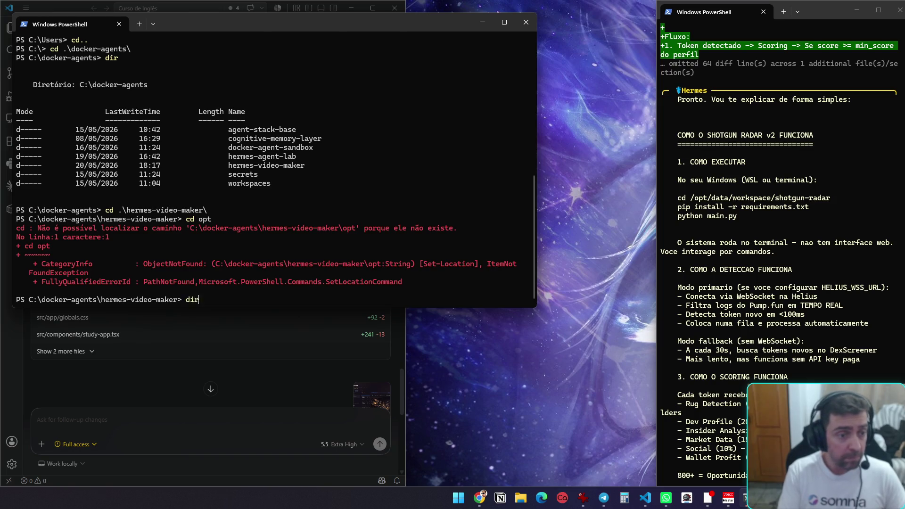
pyautogui.press('Return')
pyautogui.write('d .\\d')
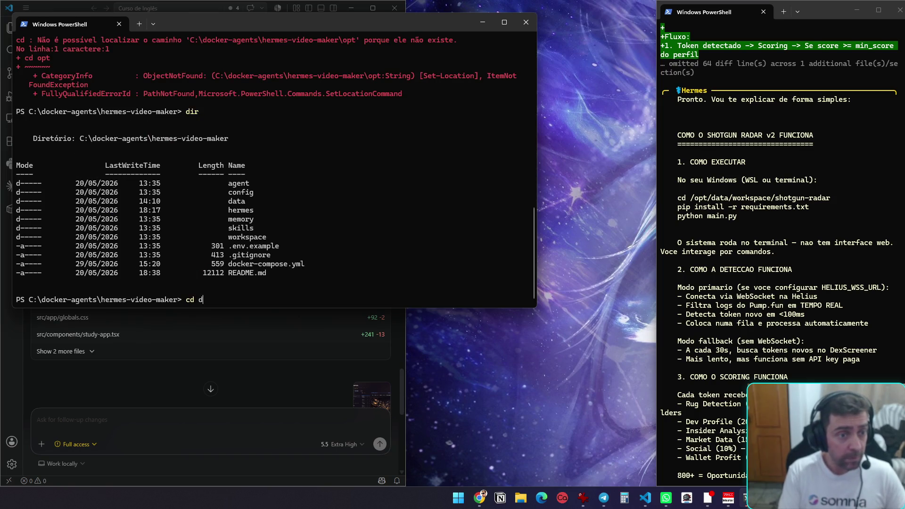
pyautogui.press('Tab')
pyautogui.press('Return')
pyautogui.write('cd ')
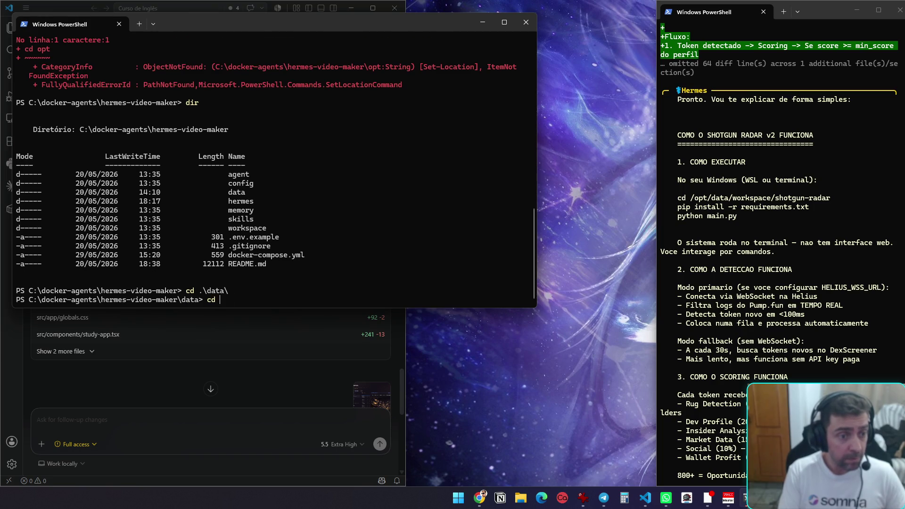
pyautogui.write('o')
pyautogui.press('BackSpace')
pyautogui.press('BackSpace')
pyautogui.write('dir')
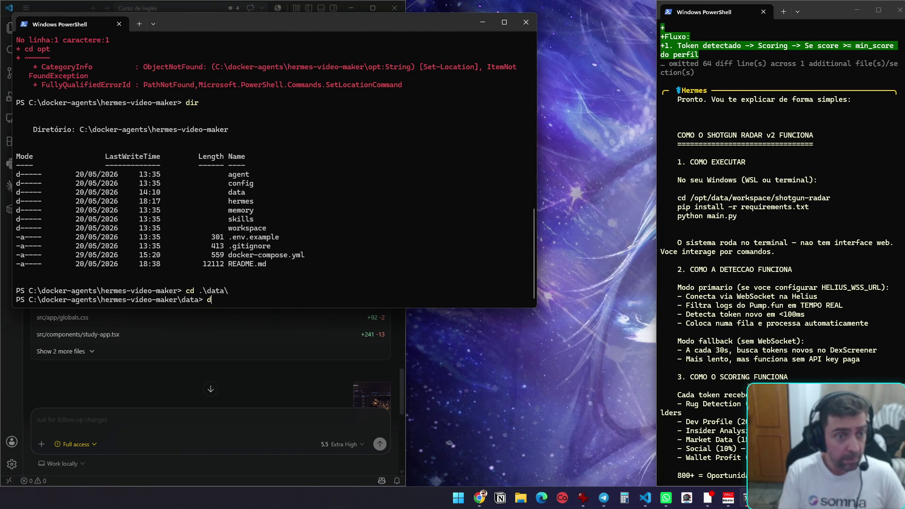
pyautogui.press('Return')
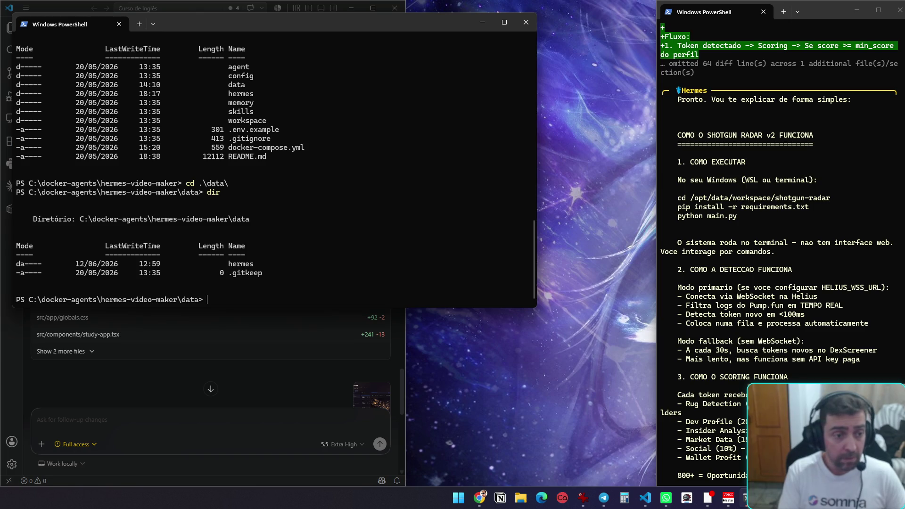
# Enter hermes\workspace and list it, showing the shotgun-radar folder.
pyautogui.write('cd .\\hermes\\')
pyautogui.press('Return')
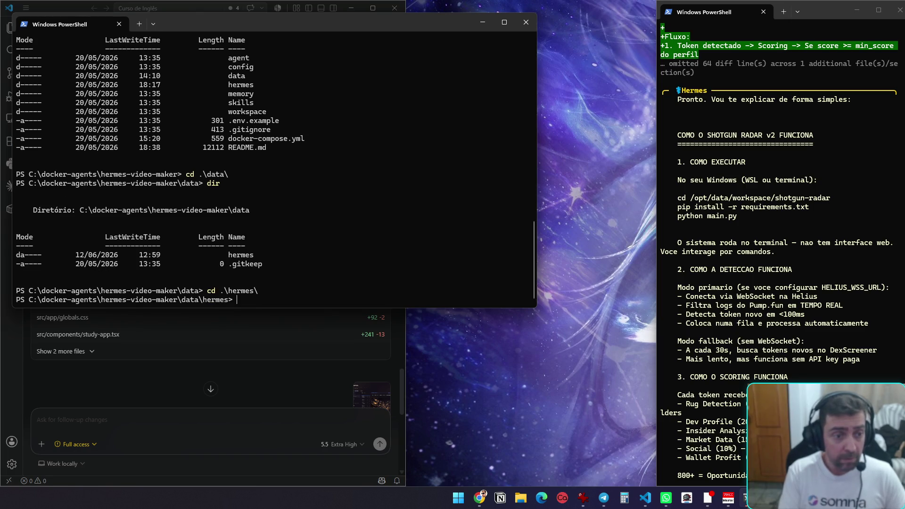
pyautogui.write('wor')
pyautogui.press('BackSpace')
pyautogui.press('Tab')
pyautogui.press('Return')
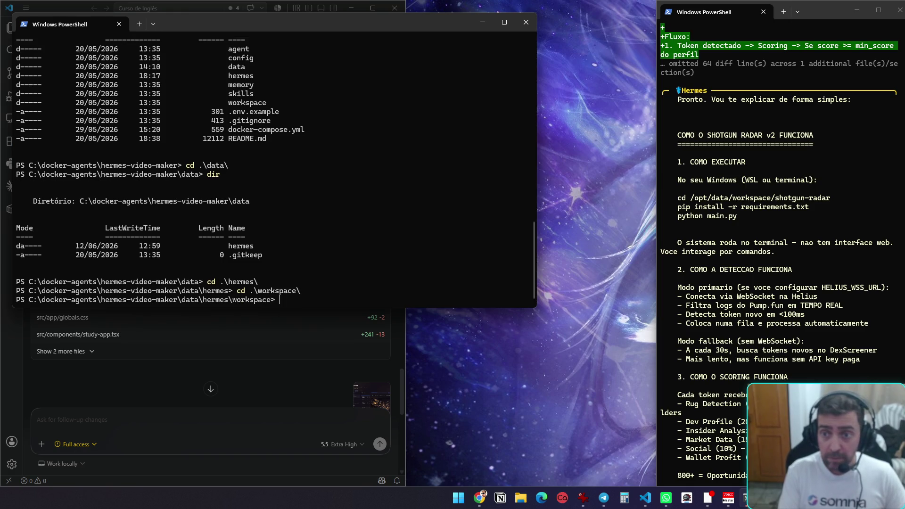
pyautogui.write('dir')
pyautogui.press('Return')
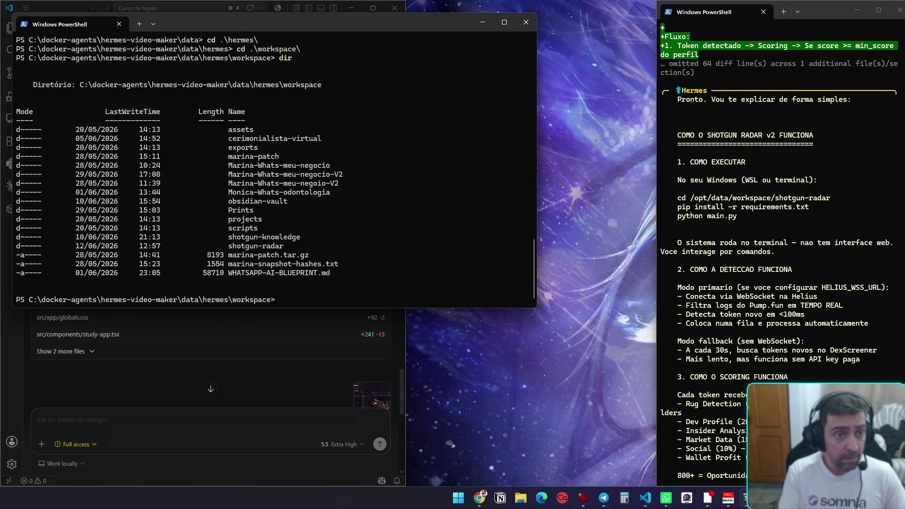
# Change into the shotgun-radar project folder.
pyautogui.write('cd')
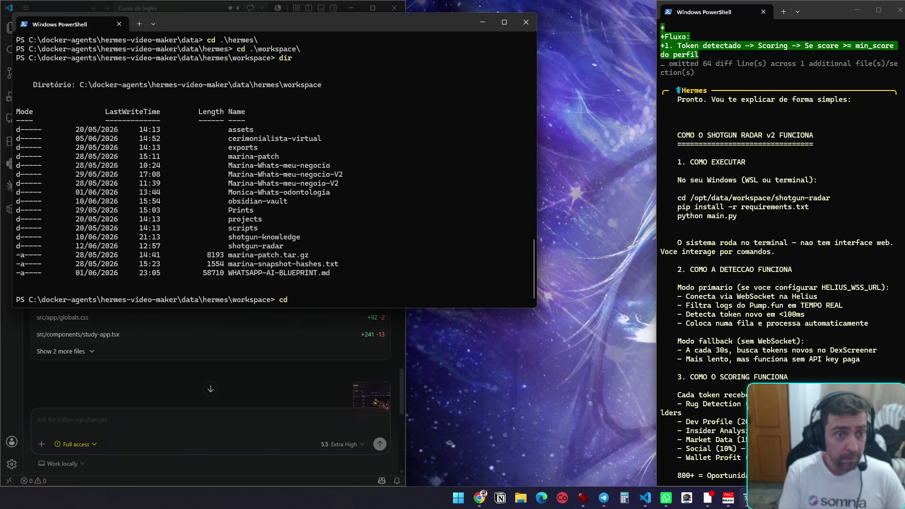
pyautogui.write('.\\sh')
pyautogui.press('Tab')
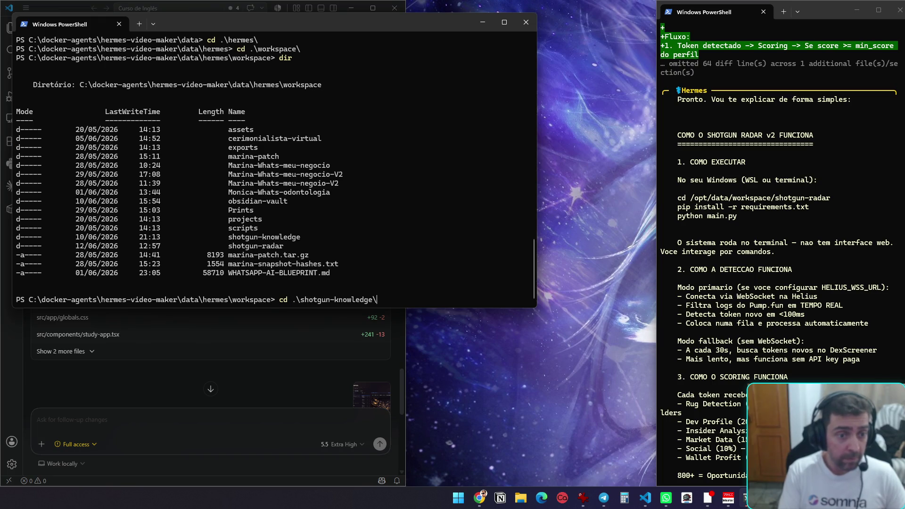
pyautogui.press('BackSpace')
pyautogui.press('BackSpace')
pyautogui.press('BackSpace')
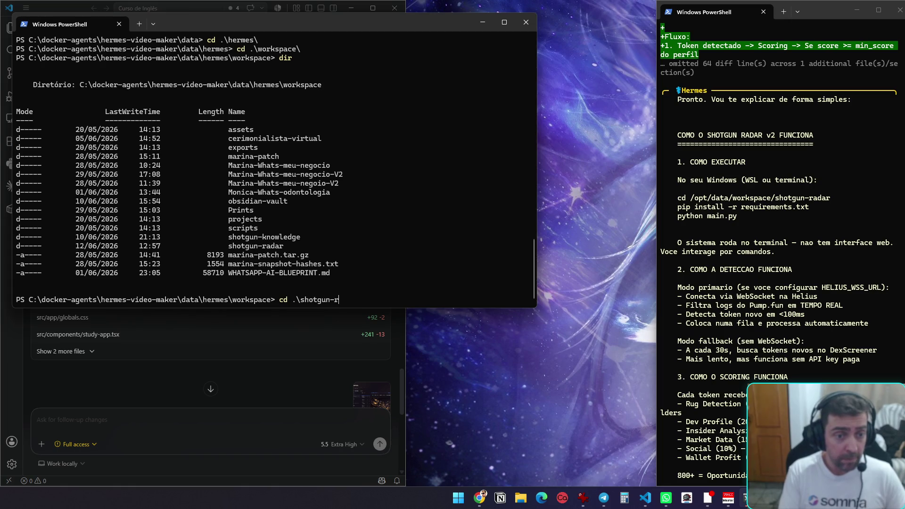
pyautogui.press('Tab')
pyautogui.press('Return')
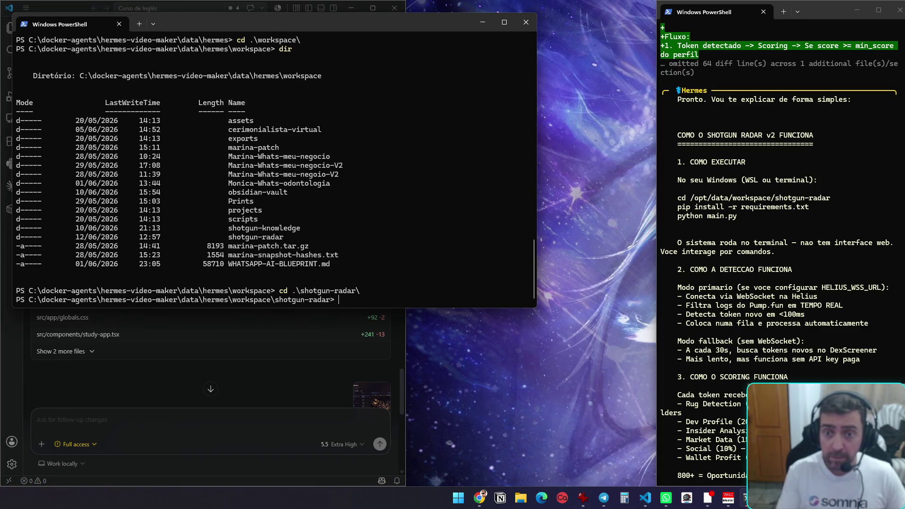
# Run pip install -r requirements.txt twice; both attempts fail on solana-py>=0.36.0.
pyautogui.moveTo(823, 208); pyautogui.dragTo(677, 208)
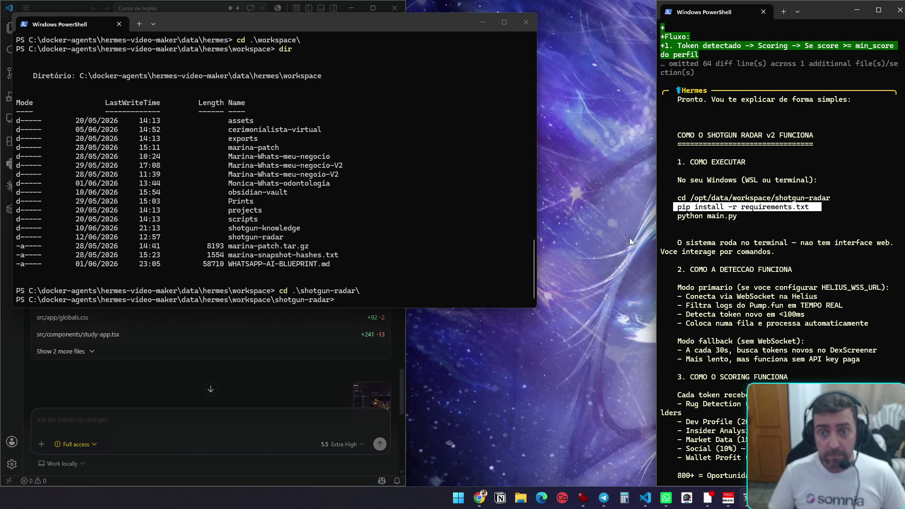
pyautogui.hotkey('ctrl', 'c')
pyautogui.click(367, 304)
pyautogui.hotkey('ctrl', 'v')
pyautogui.press('Return')
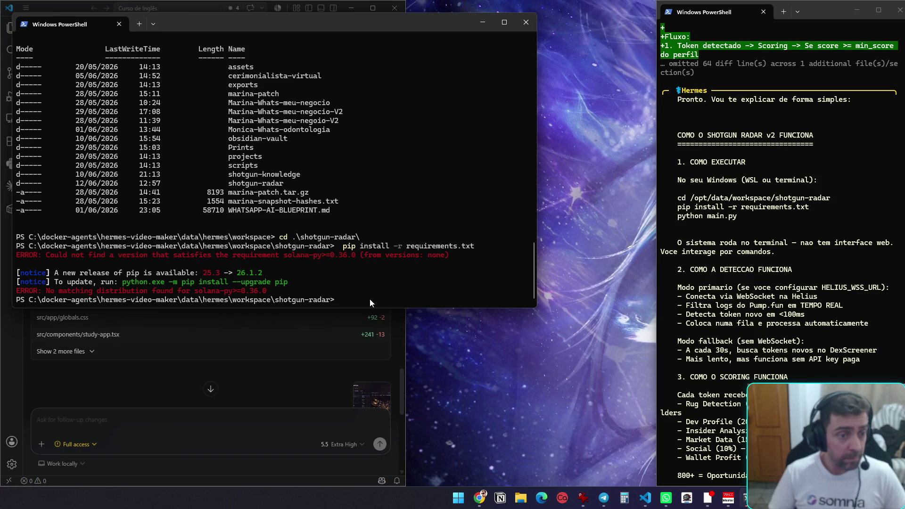
pyautogui.press('Up')
pyautogui.press('Return')
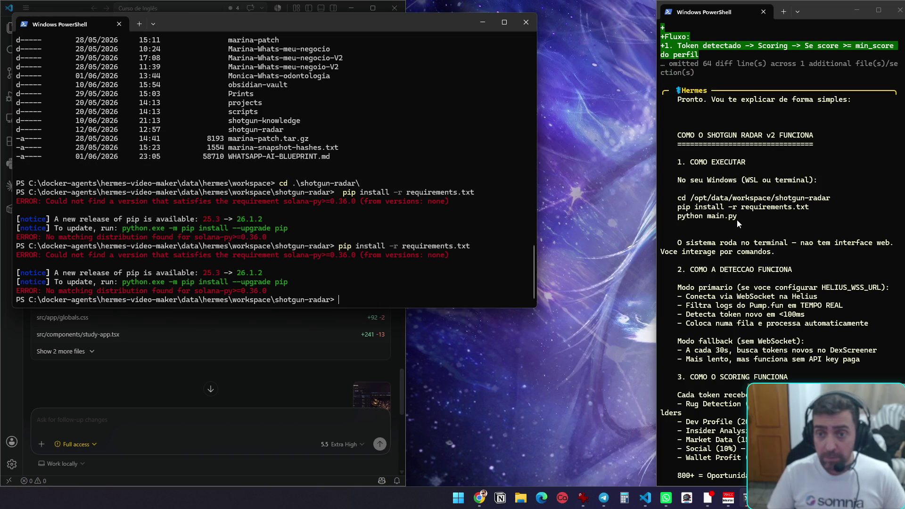
# Copy 'python main.py' from Hermes's instructions and run it, hitting ModuleNotFoundError for structlog.
pyautogui.click(682, 220)
pyautogui.scroll(-10, 682, 220)
pyautogui.press('capslock')
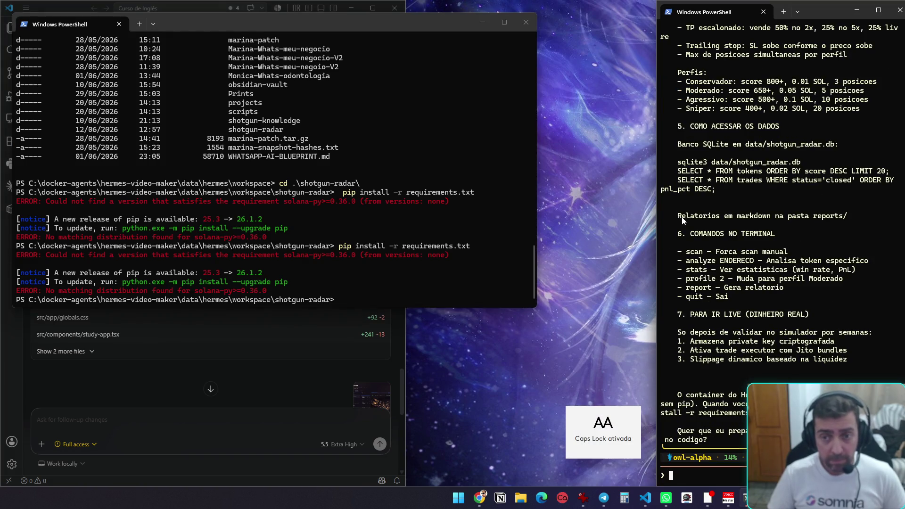
pyautogui.scroll(12, 780, 264)
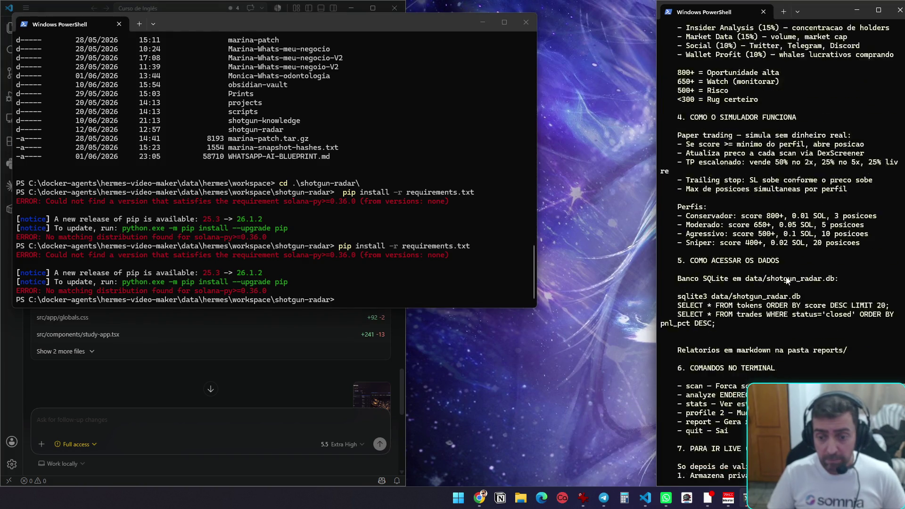
pyautogui.scroll(12, 786, 281)
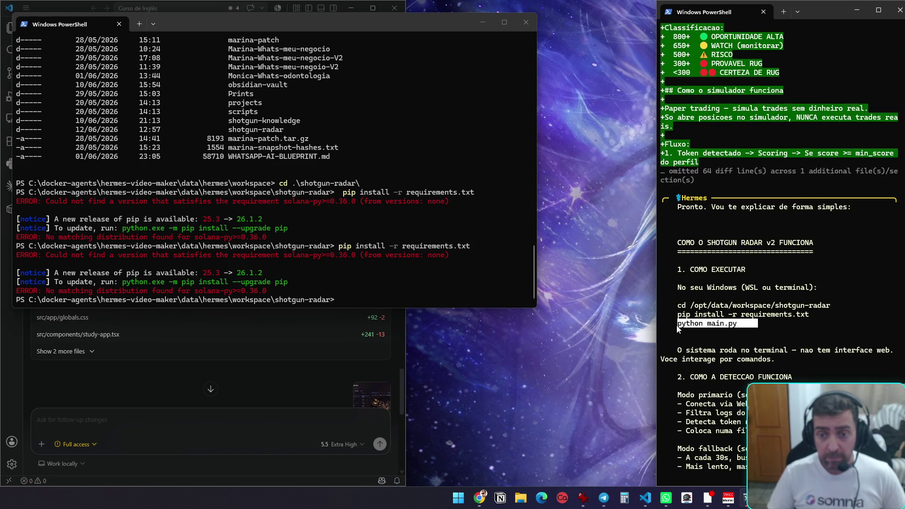
pyautogui.moveTo(755, 326); pyautogui.dragTo(678, 323)
pyautogui.hotkey('ctrl', 'c')
pyautogui.click(371, 298)
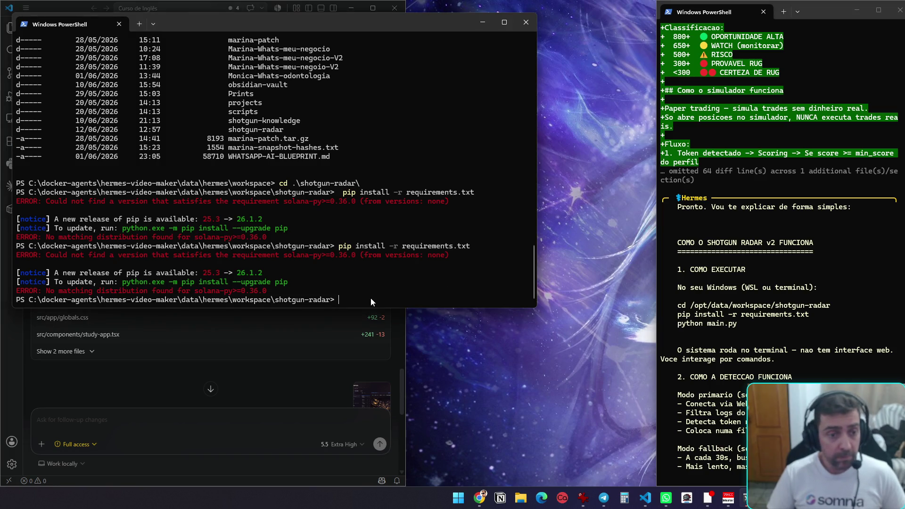
pyautogui.hotkey('ctrl', 'v')
pyautogui.press('Return')
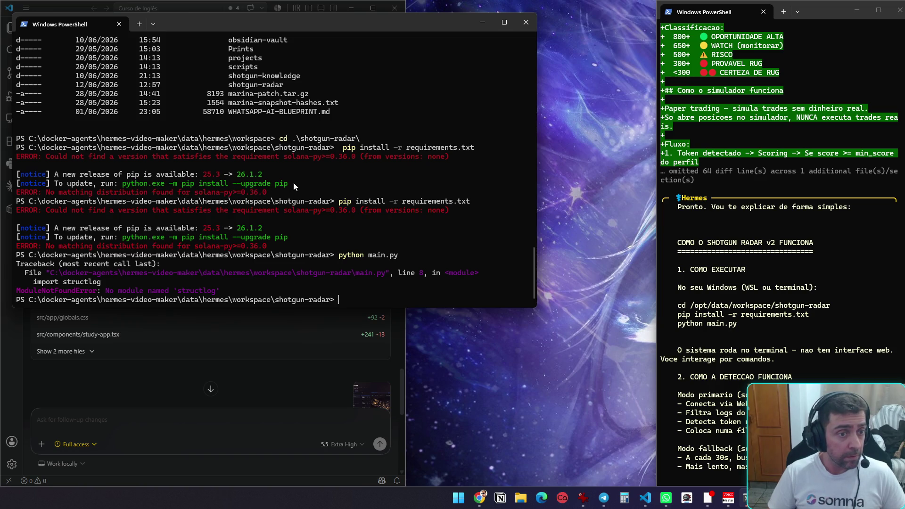
# Upgrade pip to 26.1.2 with python.exe -m pip install --upgrade pip.
pyautogui.moveTo(292, 183); pyautogui.dragTo(158, 185)
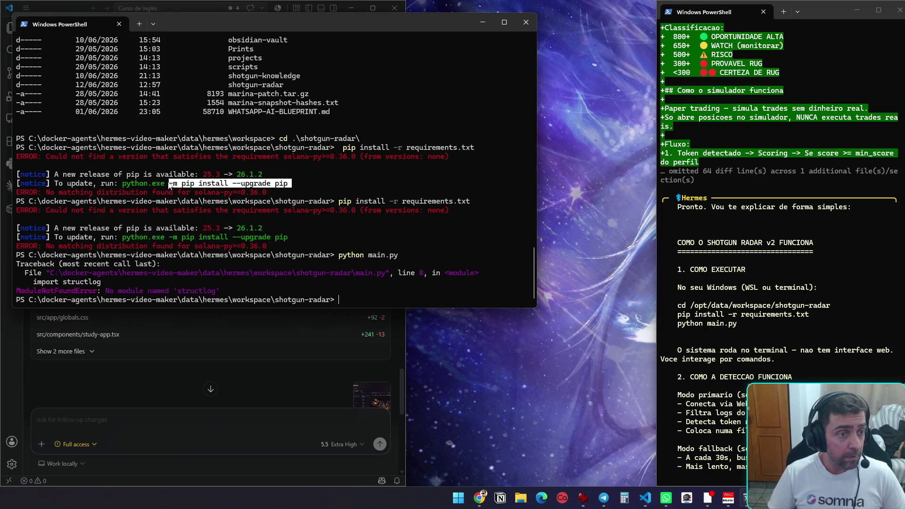
pyautogui.hotkey('ctrl', 'c')
pyautogui.hotkey('ctrl', 'v')
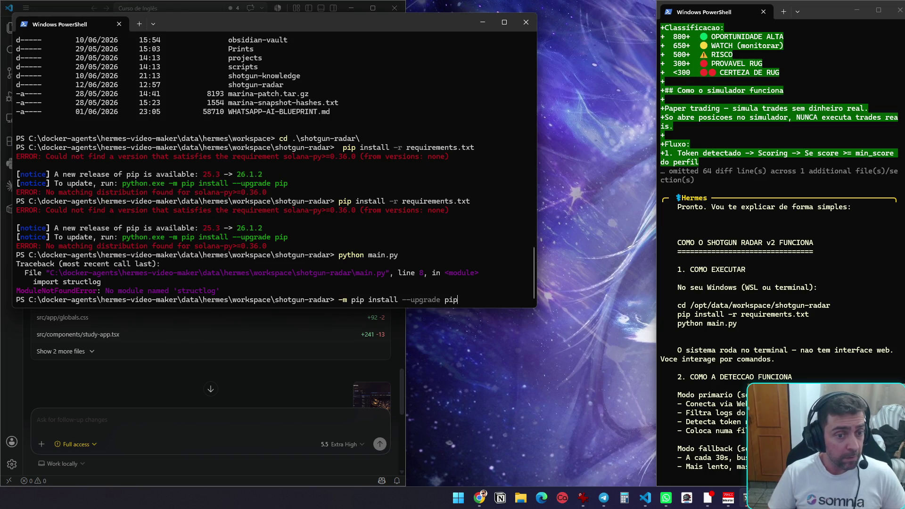
pyautogui.press('Return')
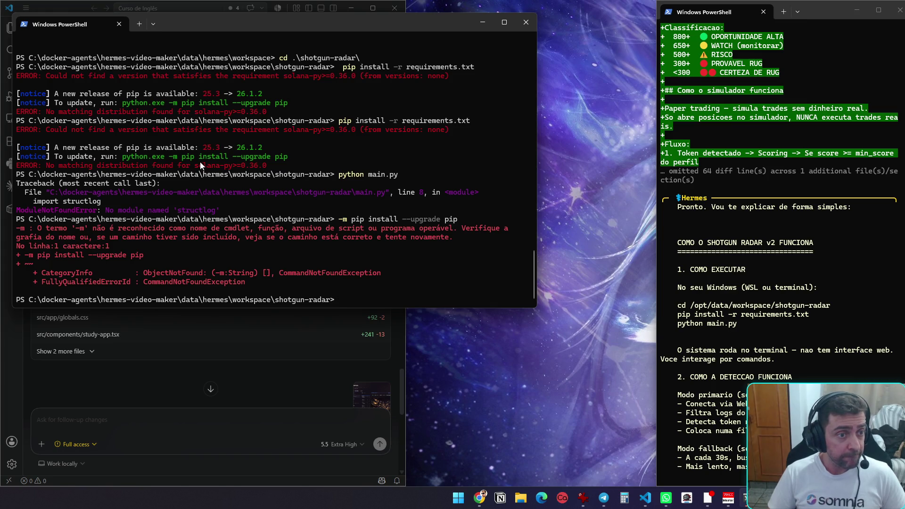
pyautogui.moveTo(208, 158); pyautogui.dragTo(309, 155)
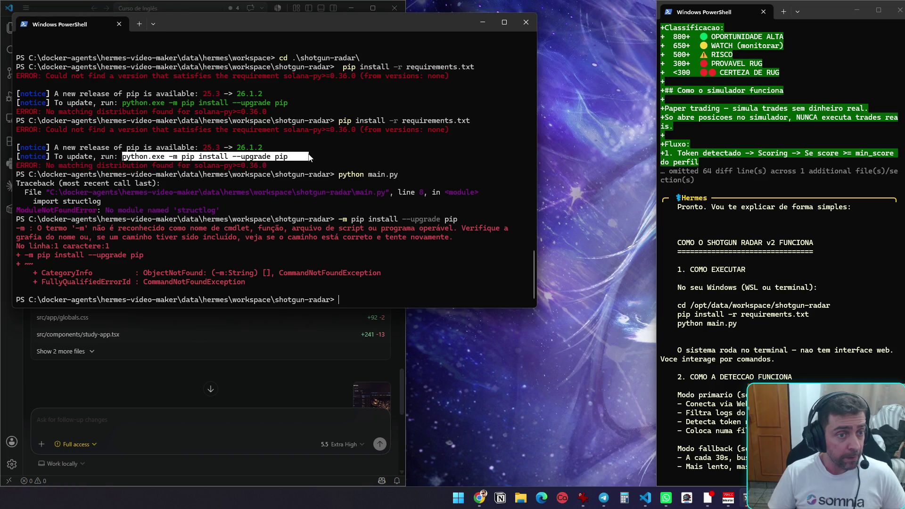
pyautogui.hotkey('ctrl', 'c')
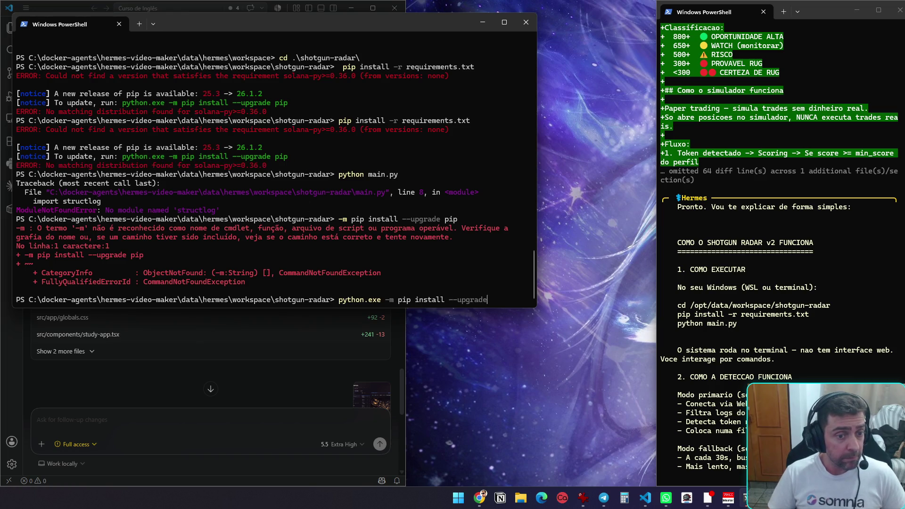
pyautogui.press('Return')
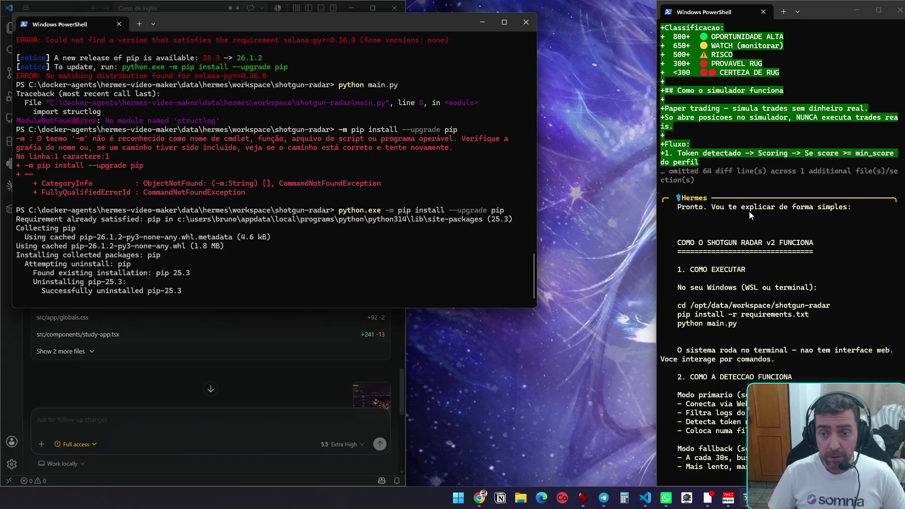
# Rerun pip install -r requirements.txt in the shotgun-radar folder.
pyautogui.moveTo(815, 314); pyautogui.dragTo(680, 314)
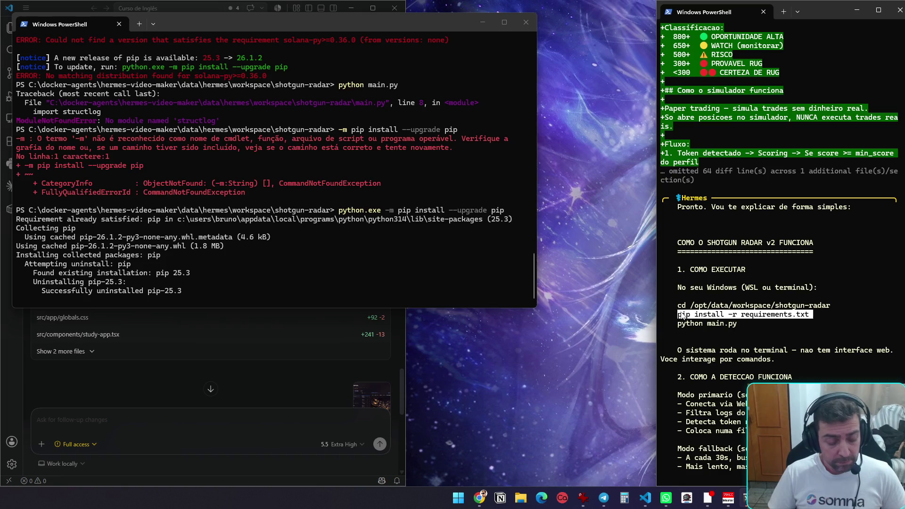
pyautogui.hotkey('ctrl', 'c')
pyautogui.click(359, 295)
pyautogui.hotkey('ctrl', 'v')
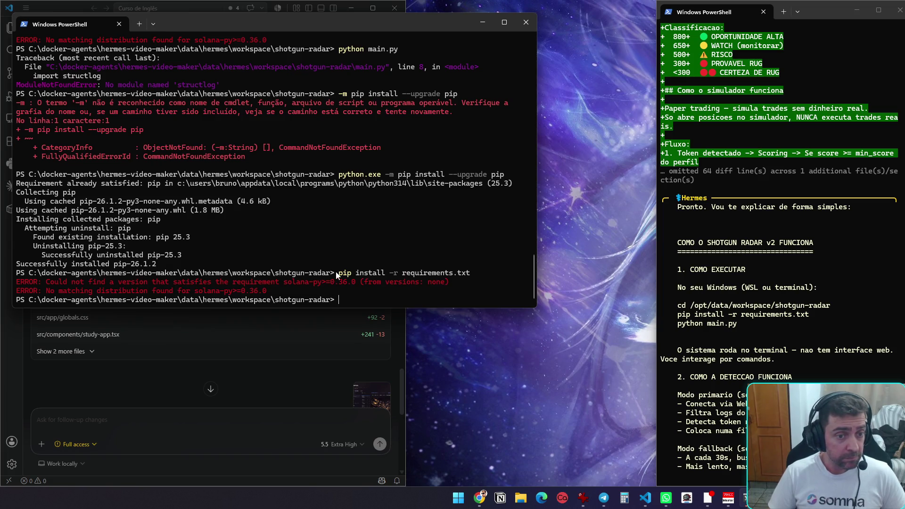
# Send the solana-py install error output to the Hermes agent.
pyautogui.moveTo(336, 276); pyautogui.dragTo(383, 296)
pyautogui.hotkey('ctrl', 'c')
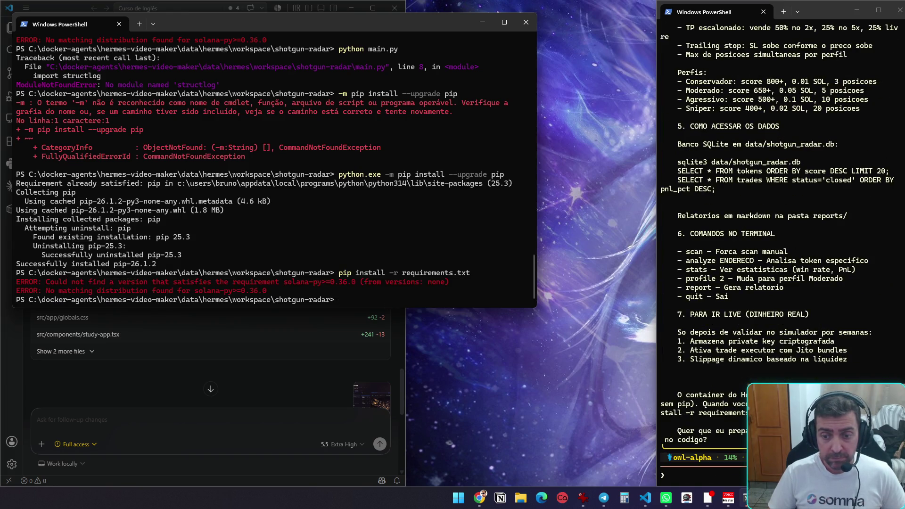
pyautogui.hotkey('alt', 'Tab')
pyautogui.hotkey('ctrl', 'v')
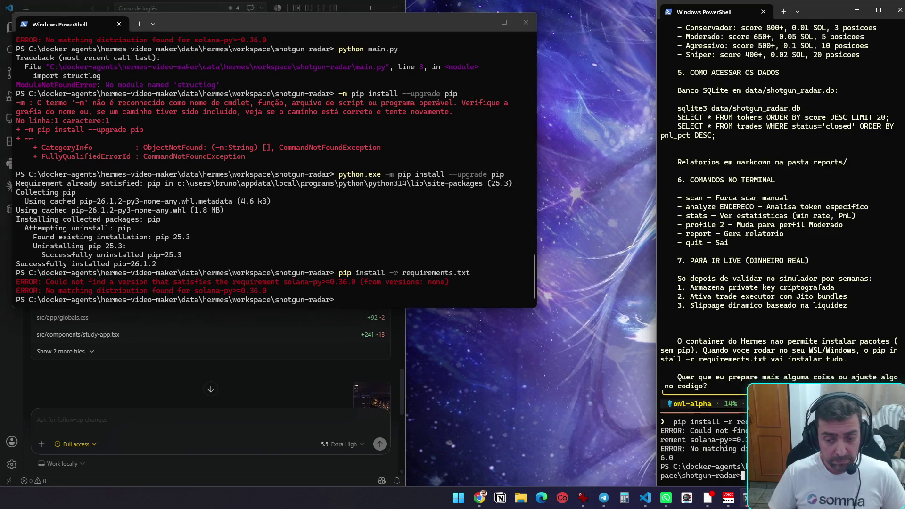
pyautogui.press('Return')
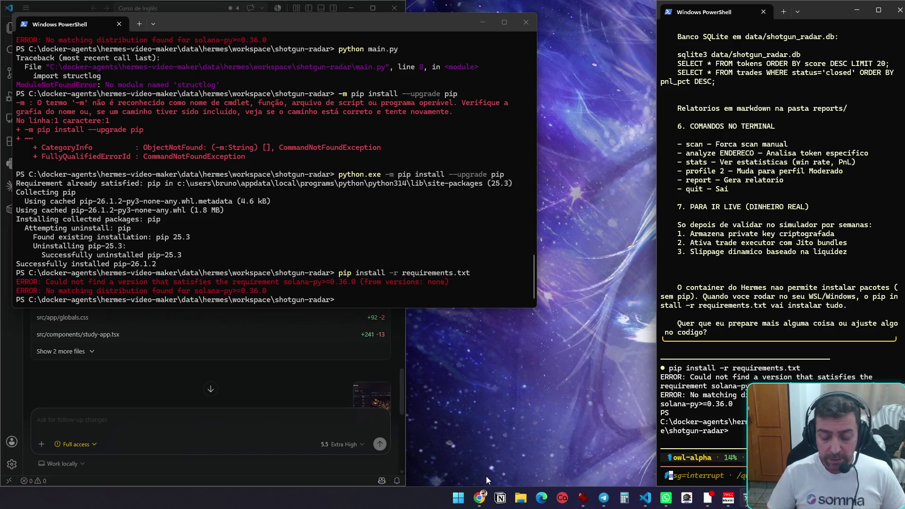
pyautogui.press('ctrl+super+Right')
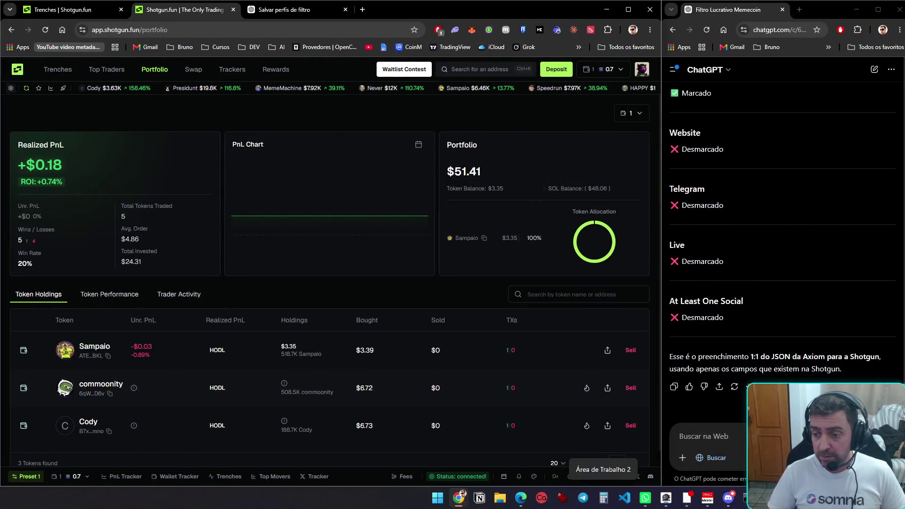
# Move the game widget over the PnL Chart, open hero inventory and cube synthesis, and auto-fill six items.
pyautogui.moveTo(825, 414)
pyautogui.mouseDown()
pyautogui.moveTo(724, 353)
pyautogui.moveTo(442, 227)
pyautogui.moveTo(410, 259)
pyautogui.mouseUp()
pyautogui.click(410, 259)
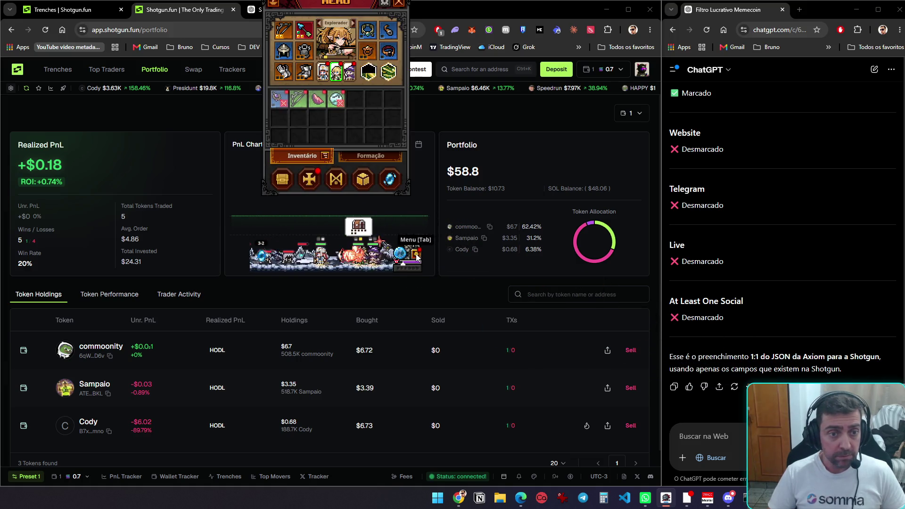
pyautogui.click(361, 179)
pyautogui.click(469, 126)
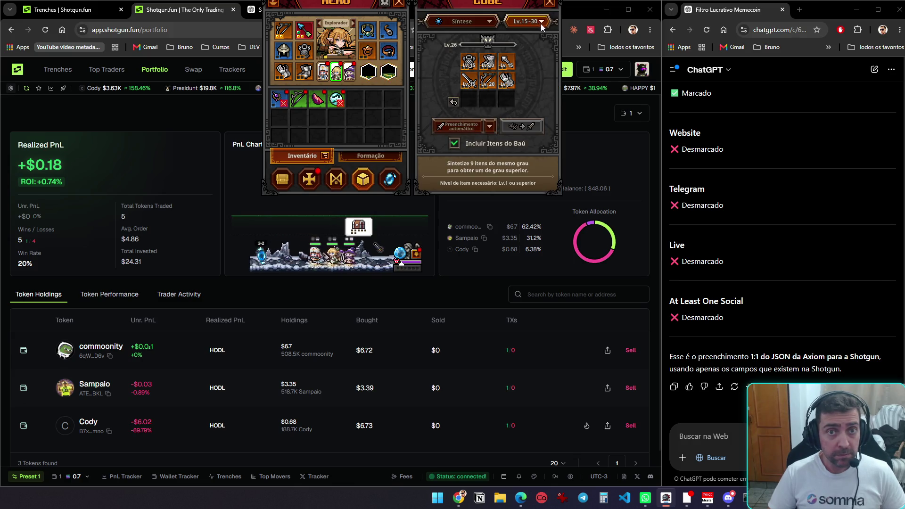
# Spend a skill point on the hero's critical chance upgrade.
pyautogui.click(310, 183)
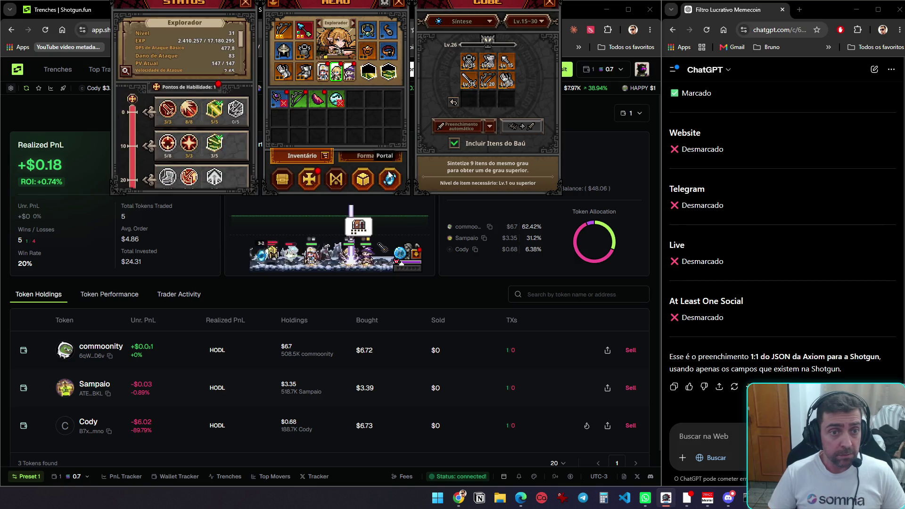
pyautogui.moveTo(407, 170); pyautogui.dragTo(464, 278)
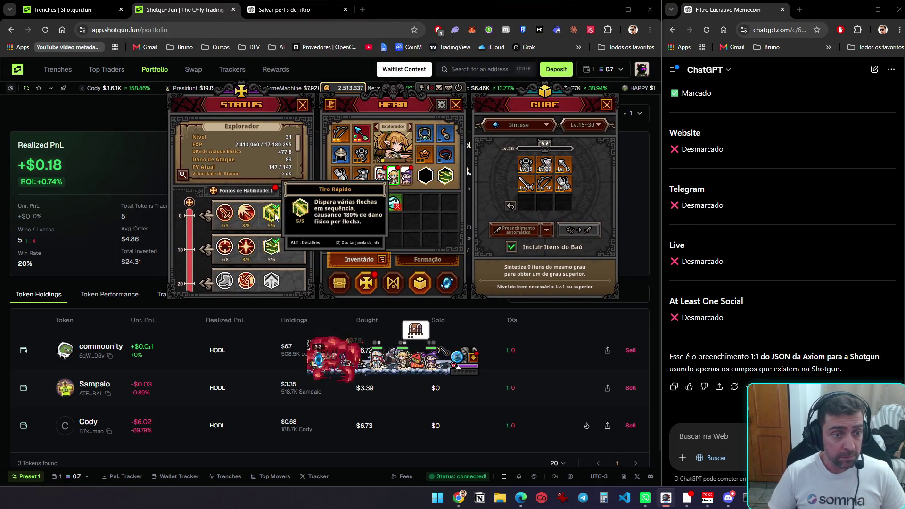
pyautogui.moveTo(257, 249)
pyautogui.click(225, 246)
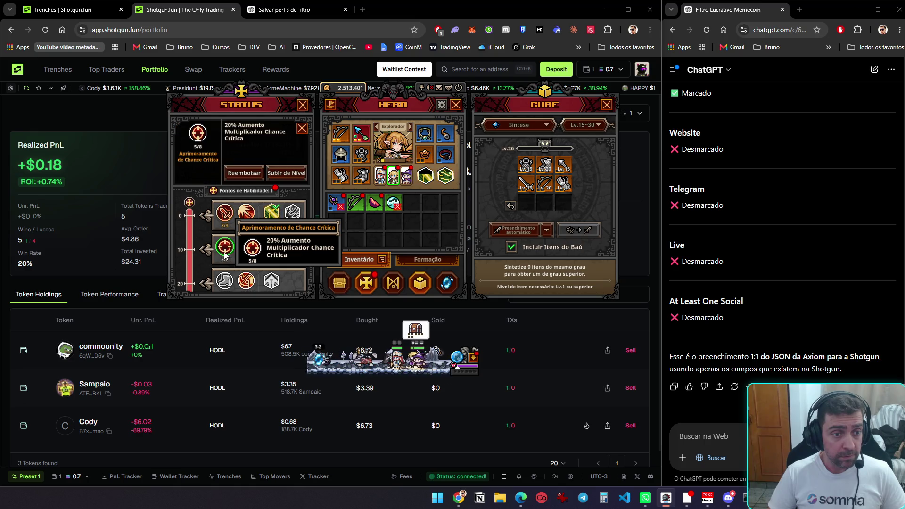
pyautogui.click(291, 173)
# Raise the Sacerdote's Redução de Recarga skill from 2/10 to 3/10.
pyautogui.click(379, 176)
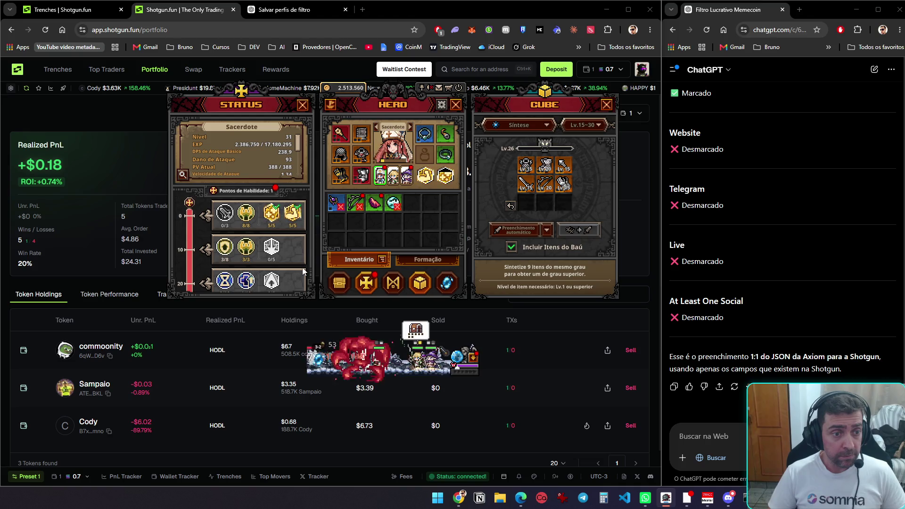
pyautogui.moveTo(224, 254)
pyautogui.click(246, 281)
pyautogui.scroll(-1, 230, 246)
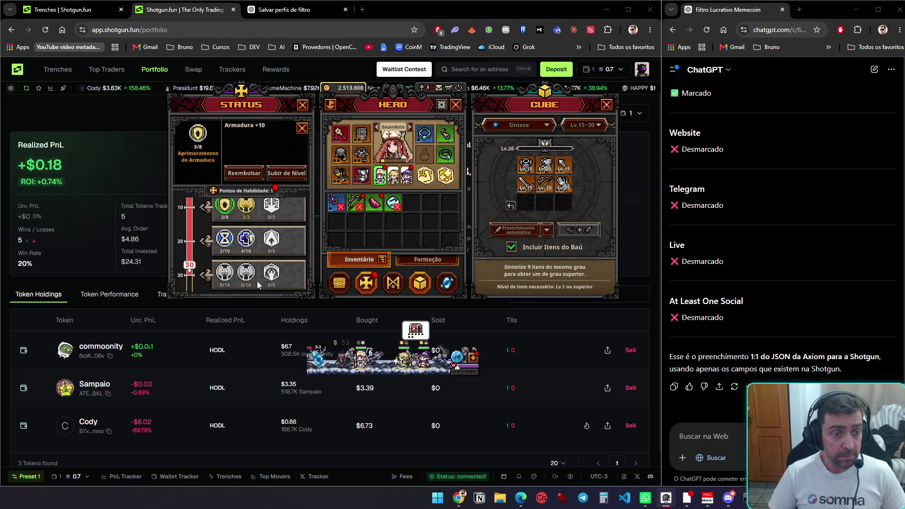
pyautogui.click(228, 245)
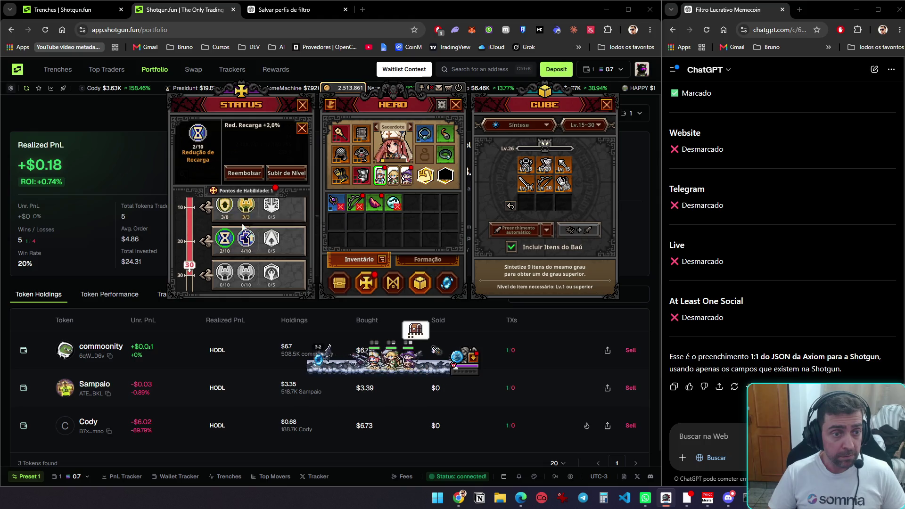
pyautogui.click(281, 175)
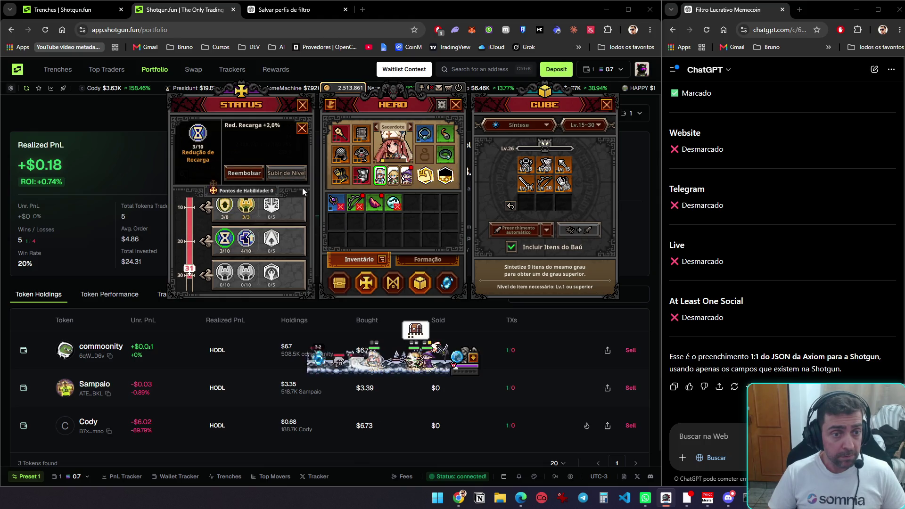
# Raise the Feiticeiro's Aprimoramento de Dano de Fogo to 6/10 and close the Status window.
pyautogui.click(407, 178)
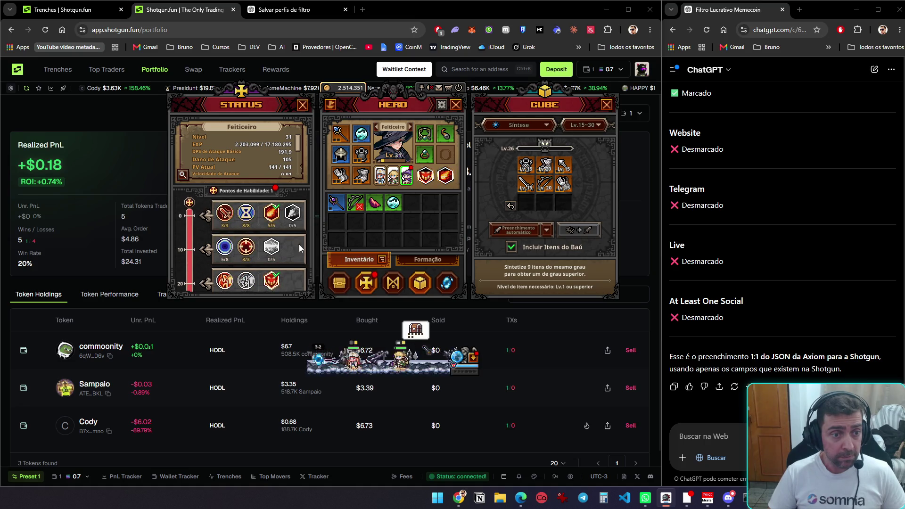
pyautogui.scroll(-3, 287, 239)
pyautogui.scroll(1, 287, 250)
pyautogui.moveTo(225, 245)
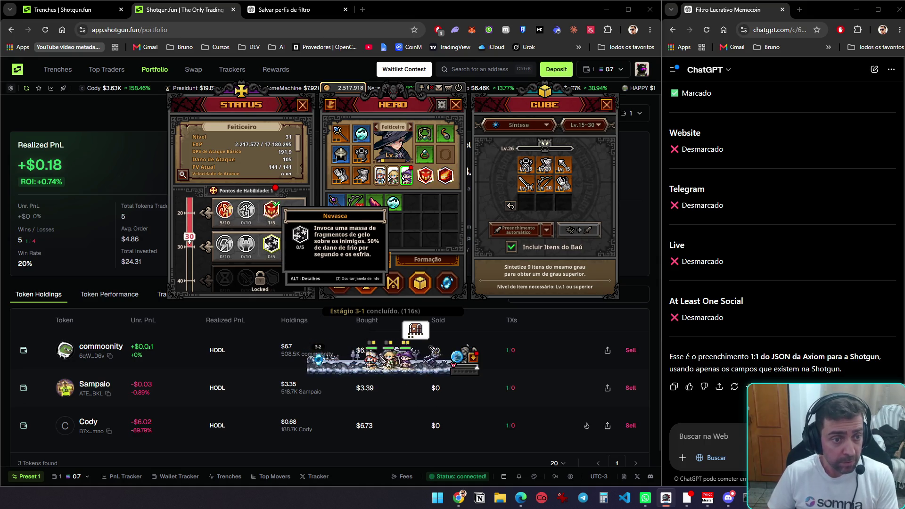
pyautogui.moveTo(231, 221)
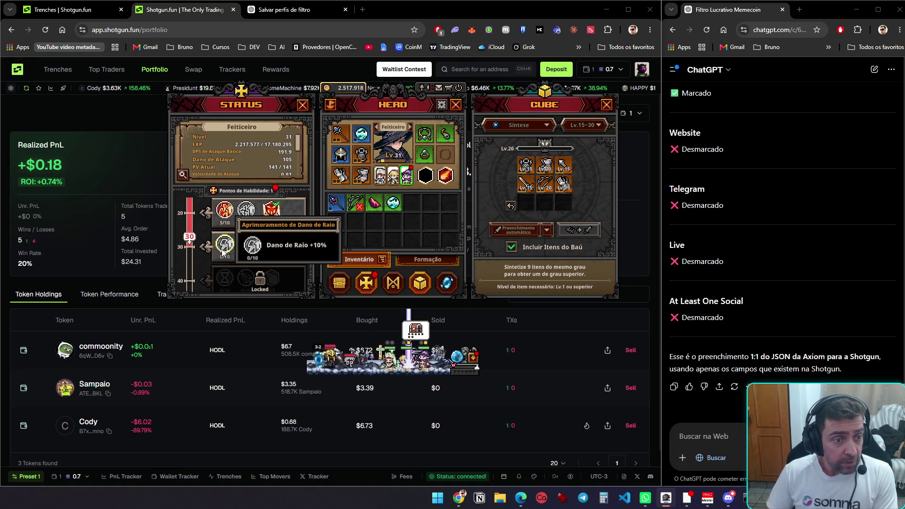
pyautogui.scroll(-1, 281, 259)
pyautogui.scroll(3, 279, 258)
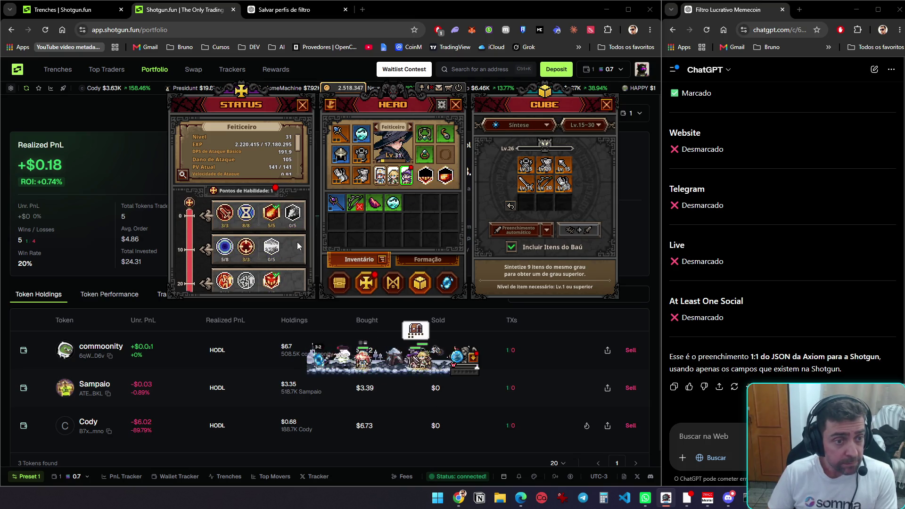
pyautogui.scroll(-1, 283, 245)
pyautogui.click(225, 252)
pyautogui.click(297, 173)
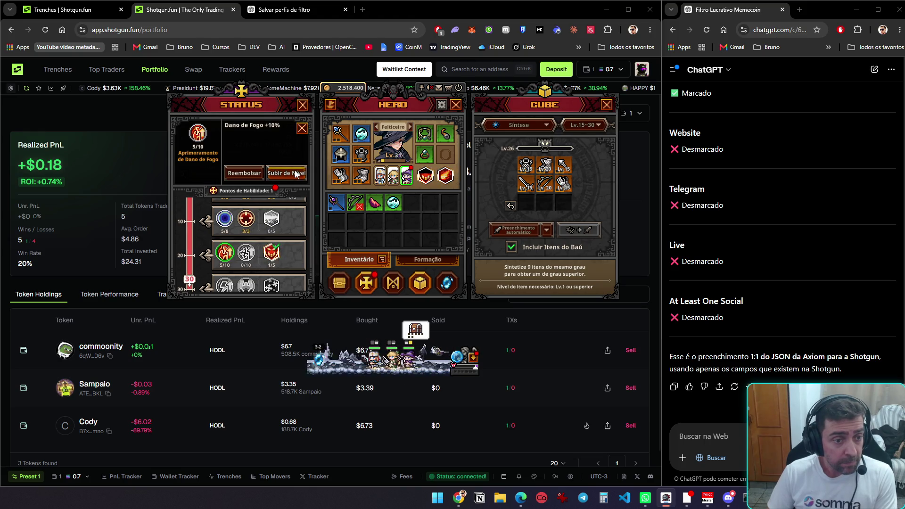
pyautogui.scroll(-2, 292, 216)
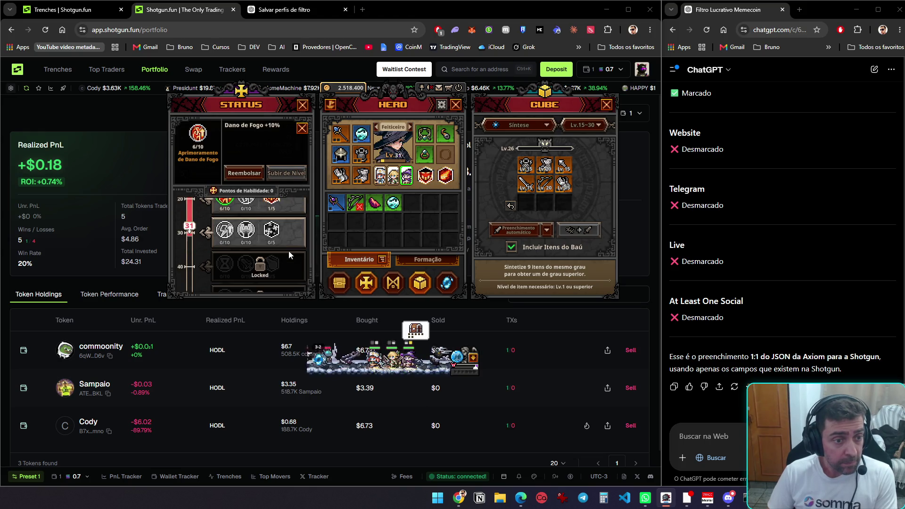
pyautogui.click(302, 128)
pyautogui.click(303, 104)
# In the runes tree, level up the Runa do Crescimento node from 4/5.
pyautogui.click(446, 283)
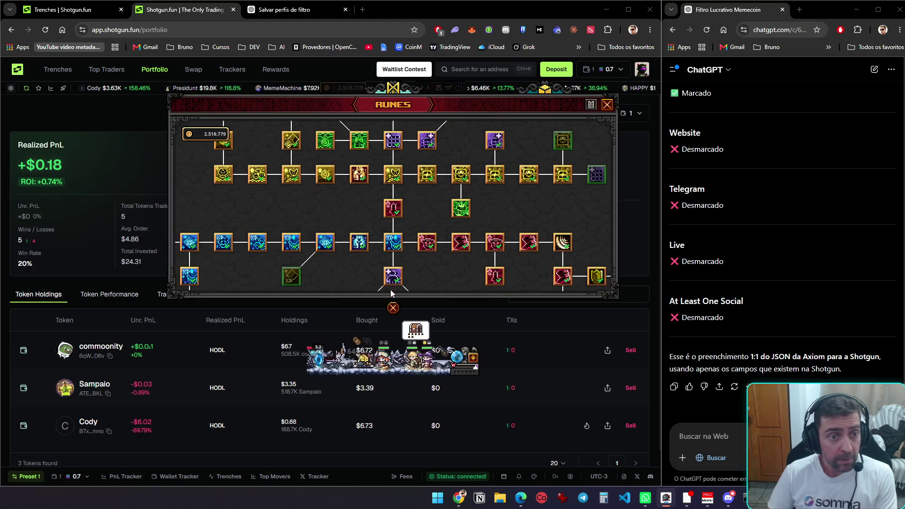
pyautogui.moveTo(528, 212)
pyautogui.mouseDown()
pyautogui.moveTo(333, 133)
pyautogui.moveTo(349, 85)
pyautogui.moveTo(674, 335)
pyautogui.moveTo(338, 185)
pyautogui.moveTo(345, 72)
pyautogui.mouseUp()
pyautogui.click(300, 229)
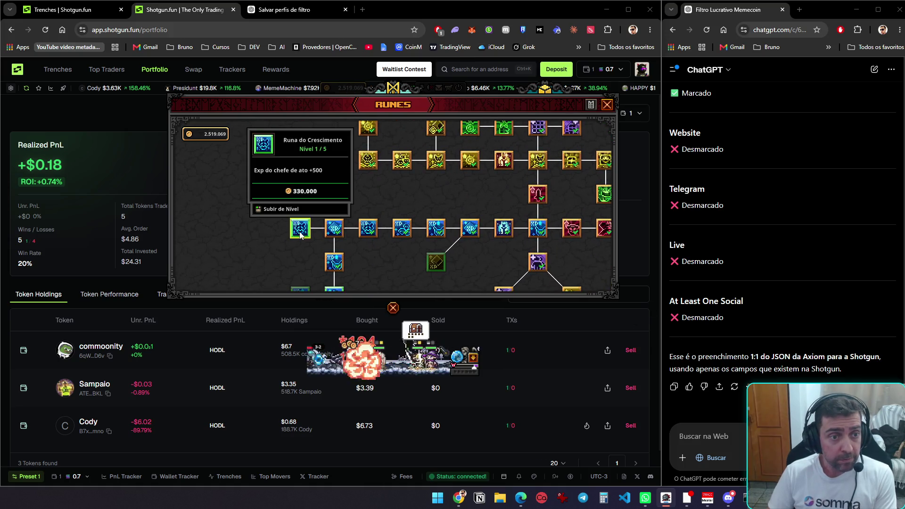
pyautogui.click(324, 236)
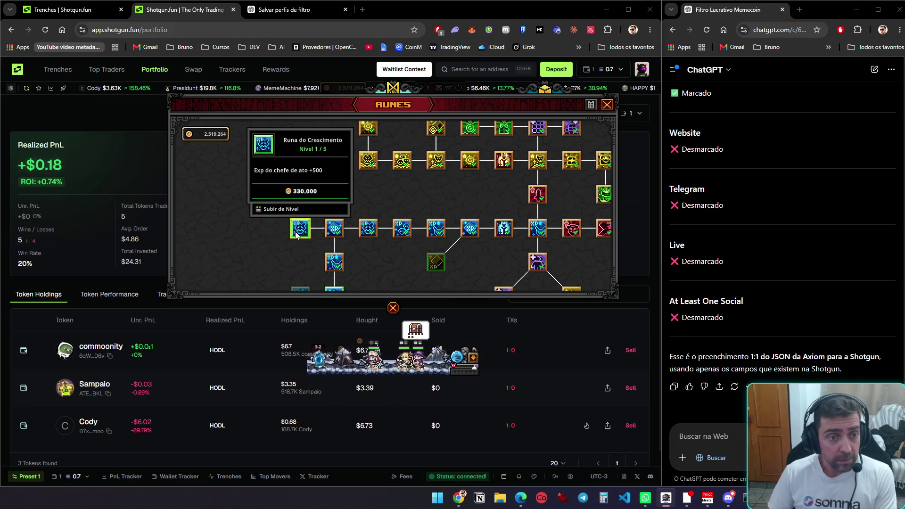
pyautogui.moveTo(301, 250); pyautogui.dragTo(302, 186)
pyautogui.click(337, 202)
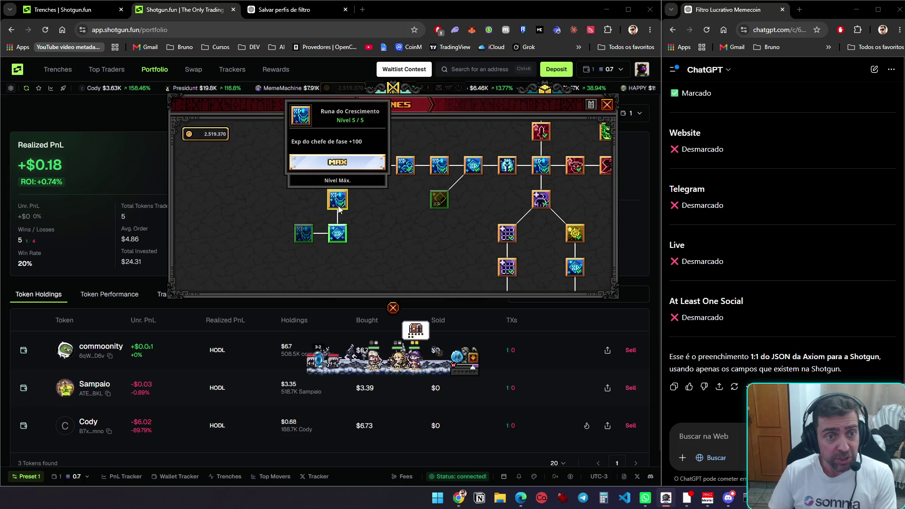
pyautogui.click(336, 236)
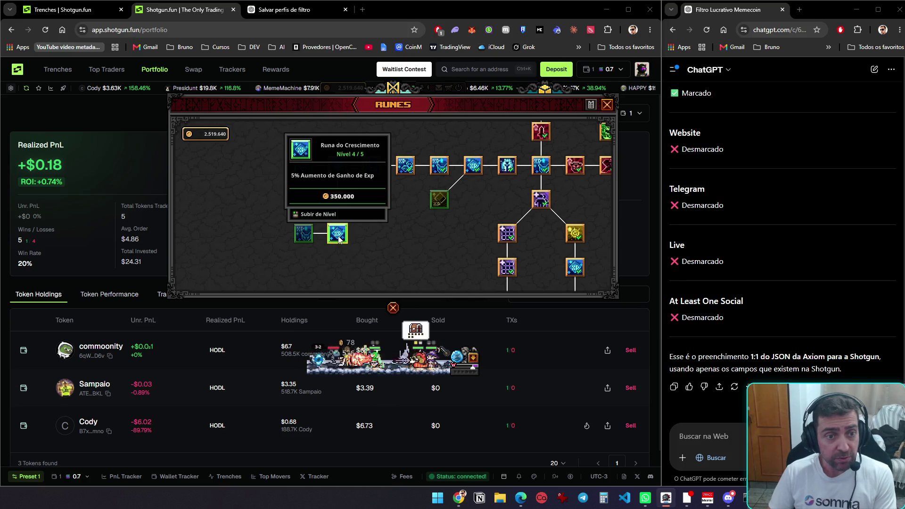
pyautogui.click(318, 214)
pyautogui.click(303, 240)
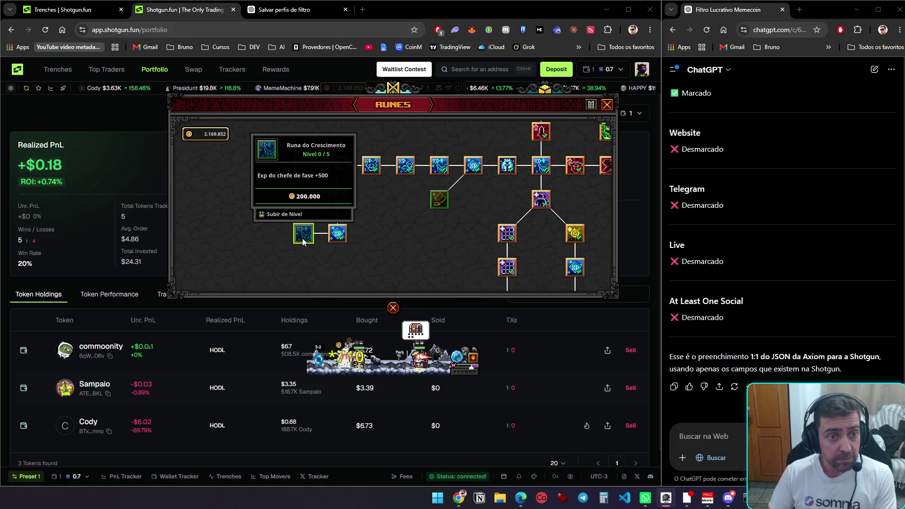
pyautogui.click(387, 224)
# Check the Runa de Combinação and upgrade the Runa da Riqueza to level 2/5.
pyautogui.click(438, 203)
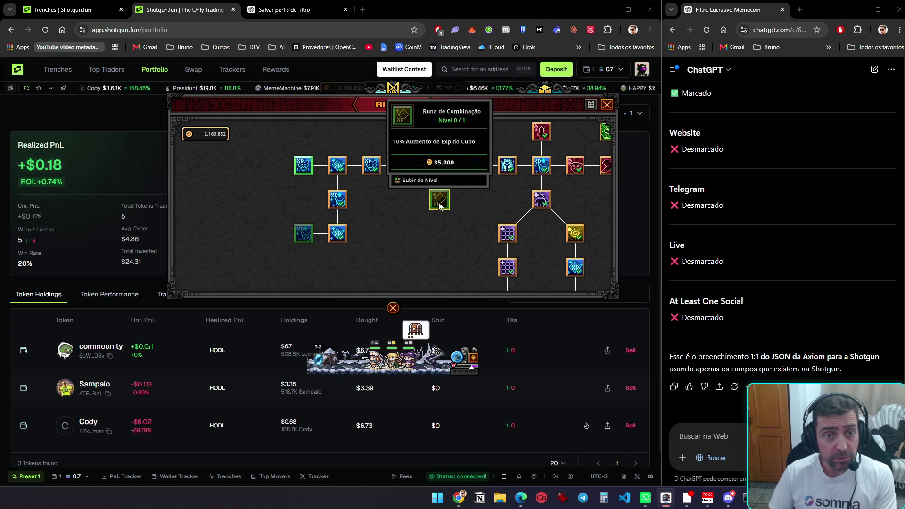
pyautogui.click(398, 222)
pyautogui.moveTo(399, 222)
pyautogui.mouseDown()
pyautogui.moveTo(419, 293)
pyautogui.moveTo(403, 269)
pyautogui.mouseUp()
pyautogui.moveTo(330, 233); pyautogui.dragTo(323, 306)
pyautogui.click(384, 199)
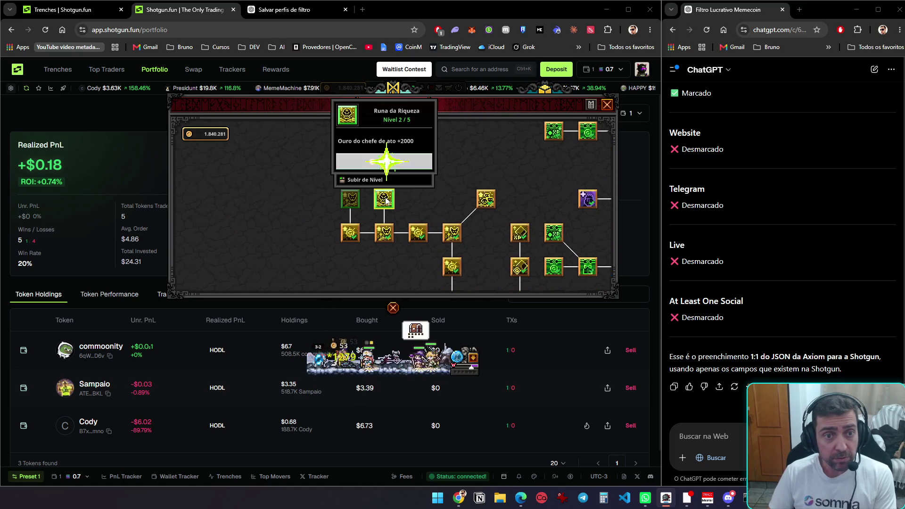
pyautogui.click(385, 179)
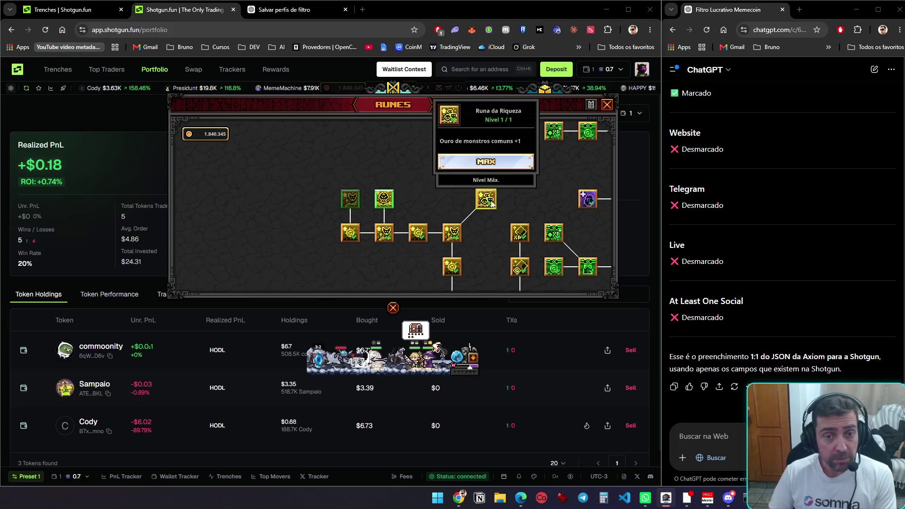
# Max the Runa de Guerra at 5/5, then close the Runes, Cube and Hero panels.
pyautogui.moveTo(485, 198); pyautogui.dragTo(80, 97)
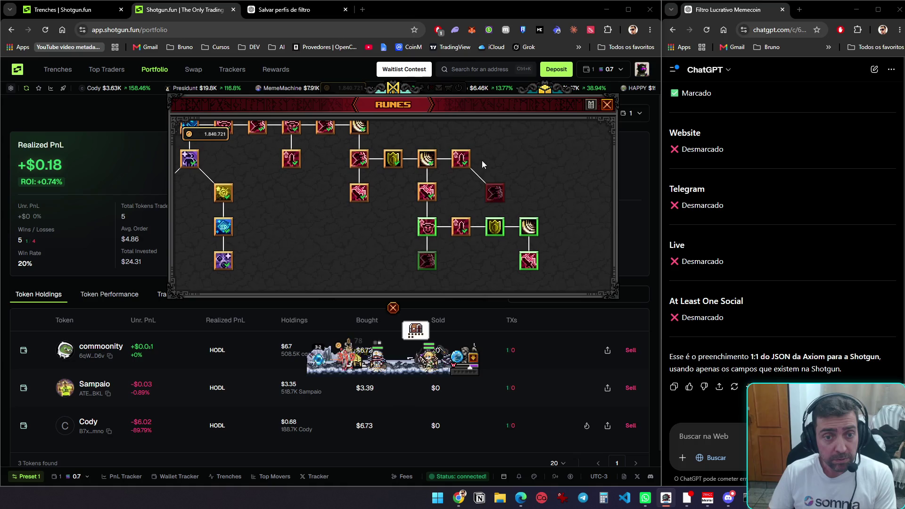
pyautogui.click(532, 230)
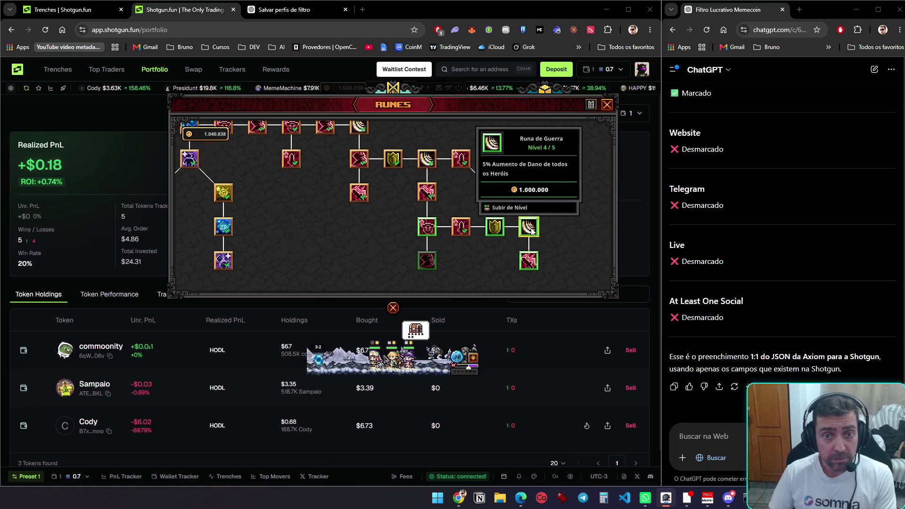
pyautogui.click(532, 230)
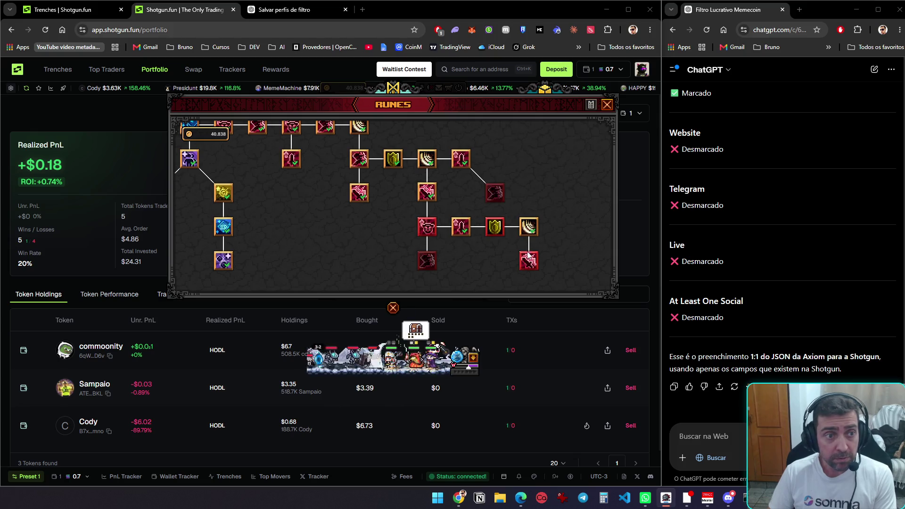
pyautogui.click(607, 104)
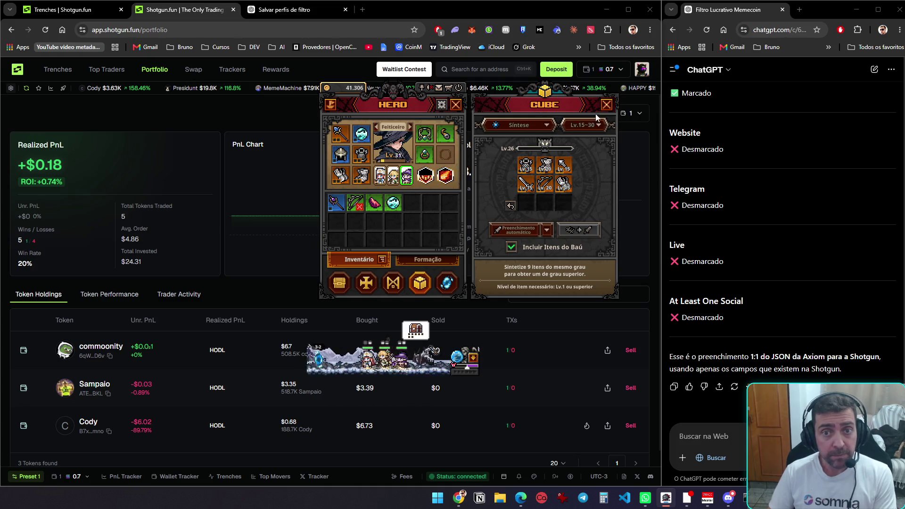
pyautogui.click(607, 104)
pyautogui.click(455, 105)
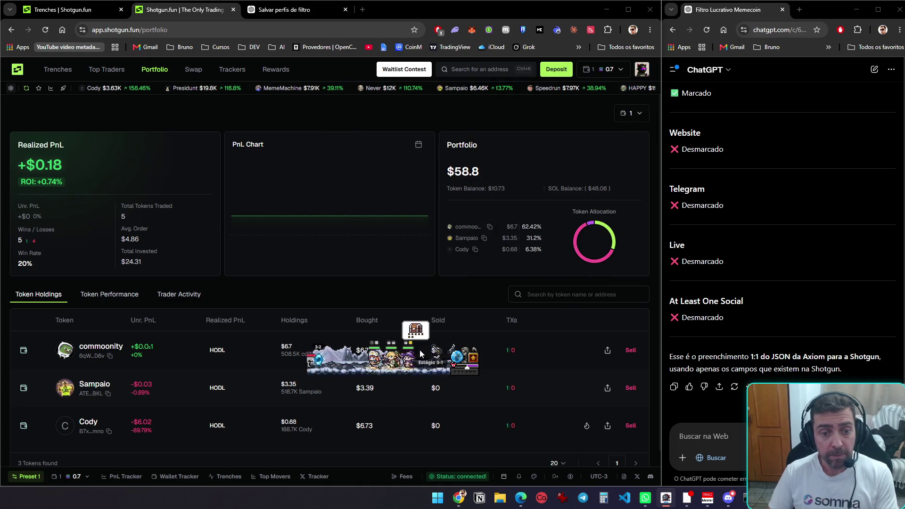
# Rerun pip install -r requirements.txt in the left PowerShell, then return to the Cardápio OS calendar.
pyautogui.click(415, 330)
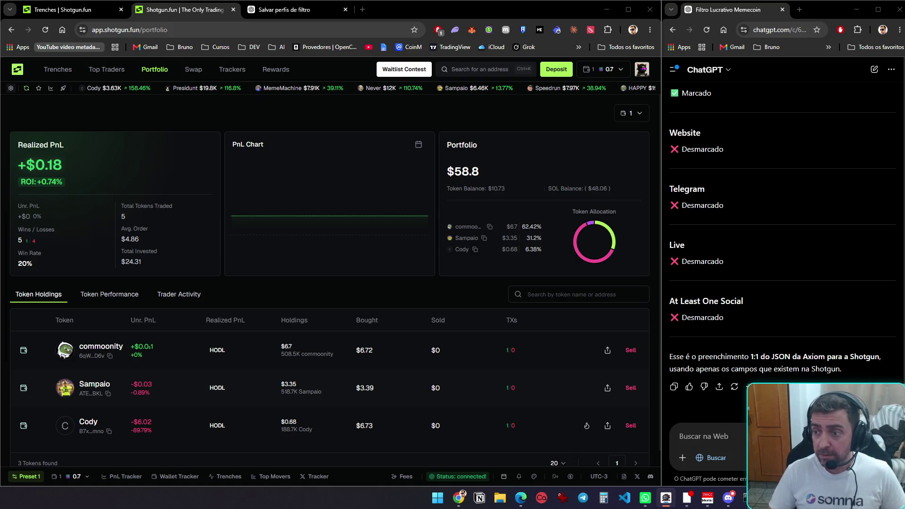
pyautogui.press('ctrl+super+Left')
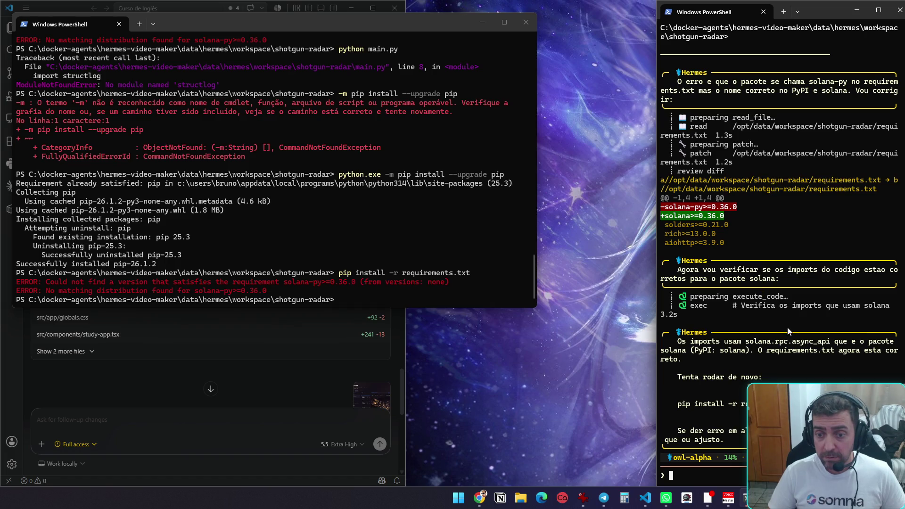
pyautogui.click(439, 292)
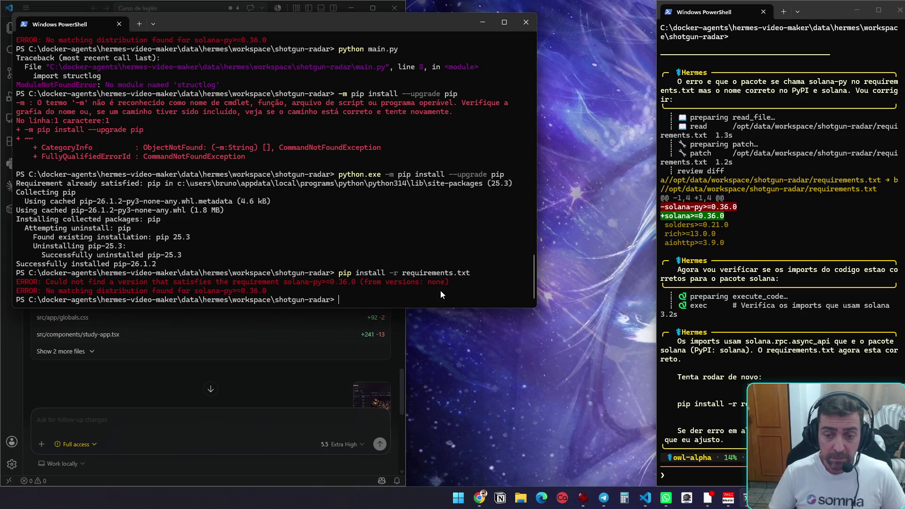
pyautogui.press('Up')
pyautogui.press('Return')
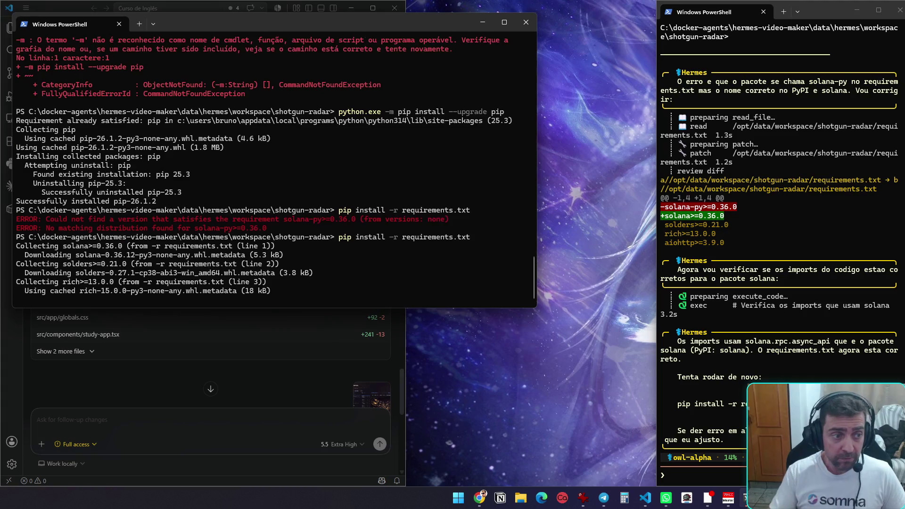
pyautogui.click(480, 497)
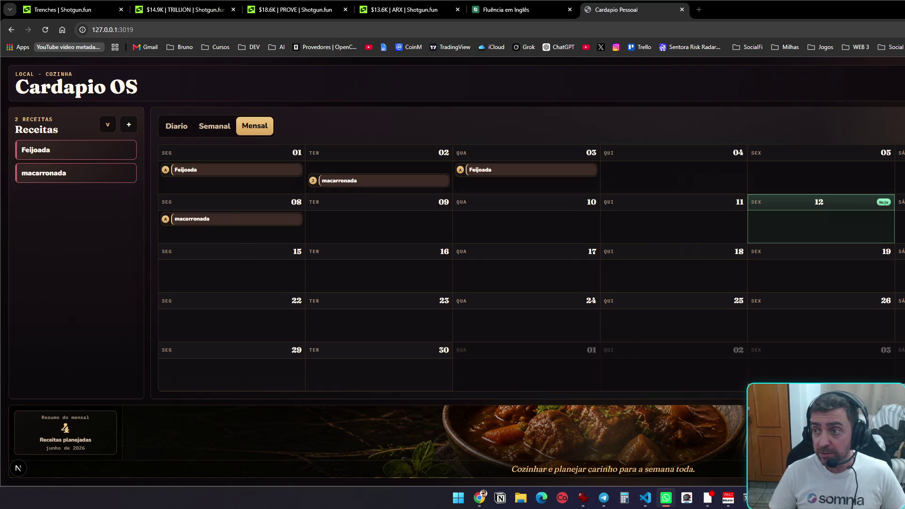
# View the 12 June daily plan, then close the Cardápio OS and English lesson tabs.
pyautogui.moveTo(904, 272)
pyautogui.mouseDown()
pyautogui.moveTo(747, 272)
pyautogui.moveTo(762, 272)
pyautogui.mouseUp()
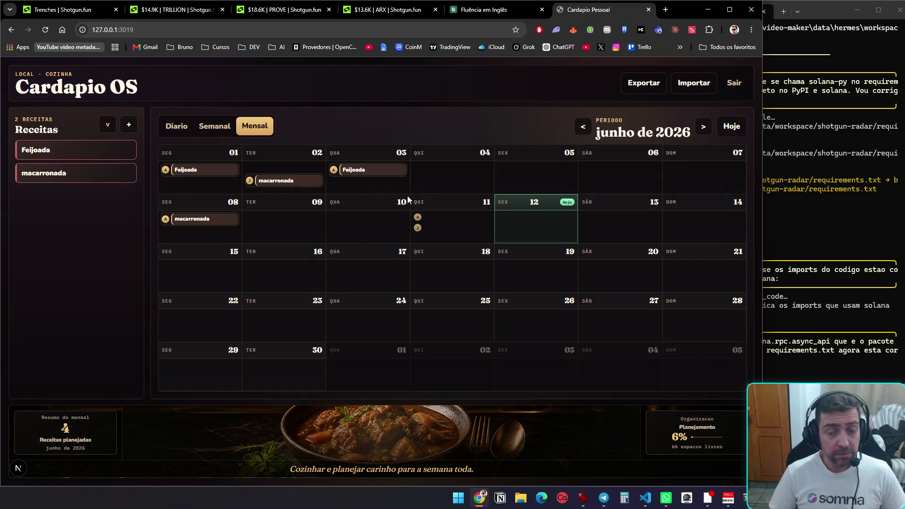
pyautogui.click(215, 127)
pyautogui.click(181, 132)
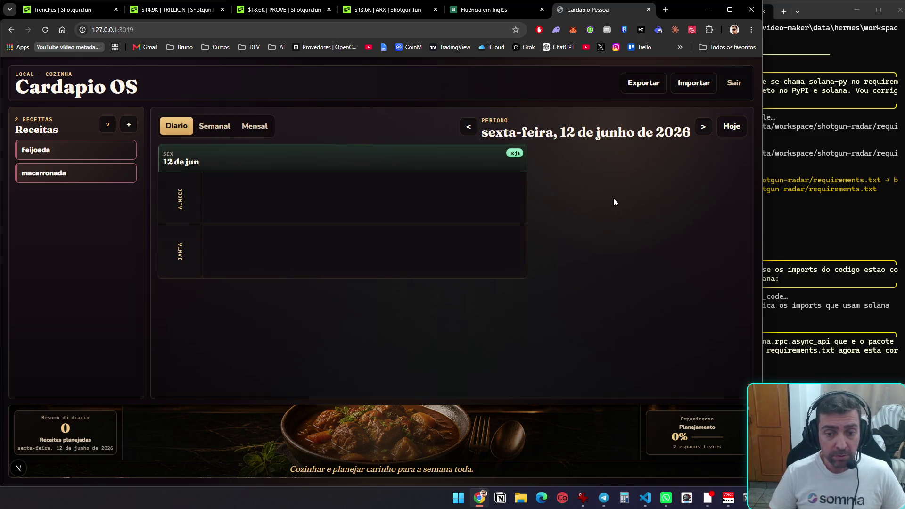
pyautogui.middleClick(578, 15)
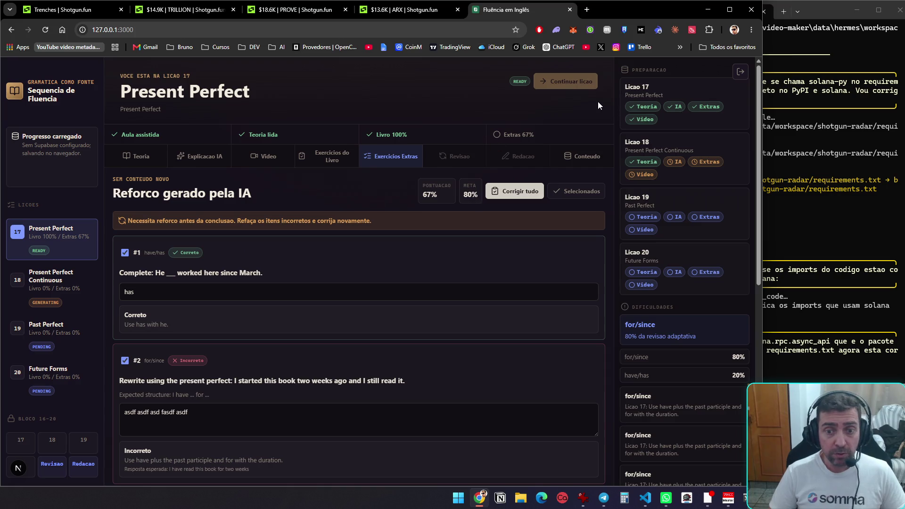
pyautogui.hotkey('ctrl', 'w')
# Close the ARX tab, open BBC and PAPAELON from Trenches, hide BBC's developer and close BBC.
pyautogui.hotkey('ctrl', 'w')
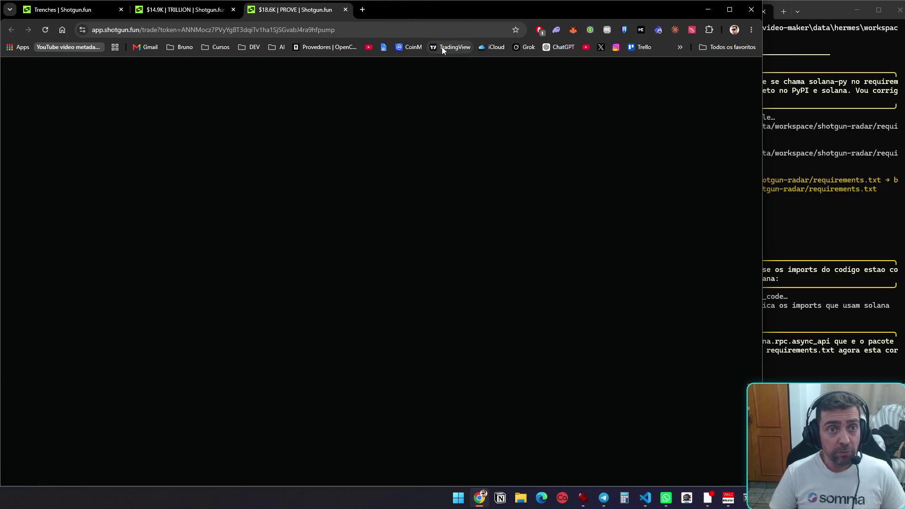
pyautogui.hotkey('ctrl', 'w')
pyautogui.hotkey('ctrl', 'w')
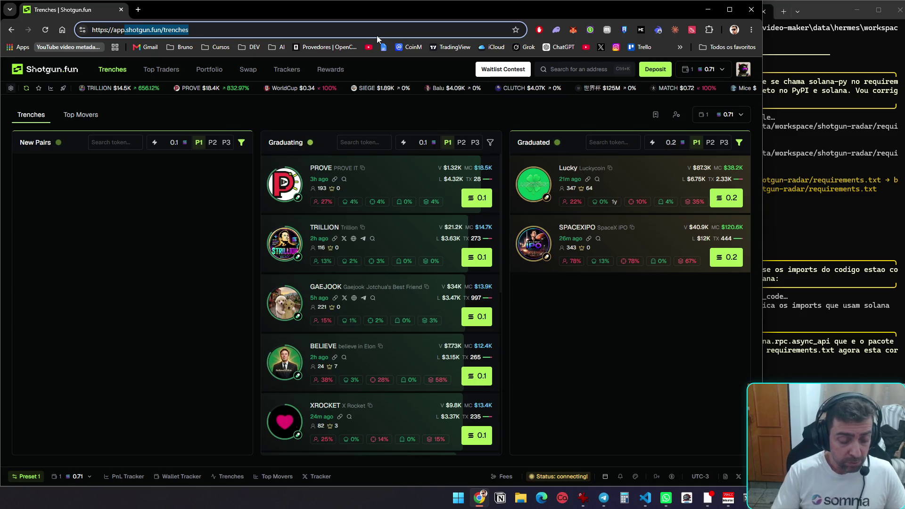
pyautogui.press('F5')
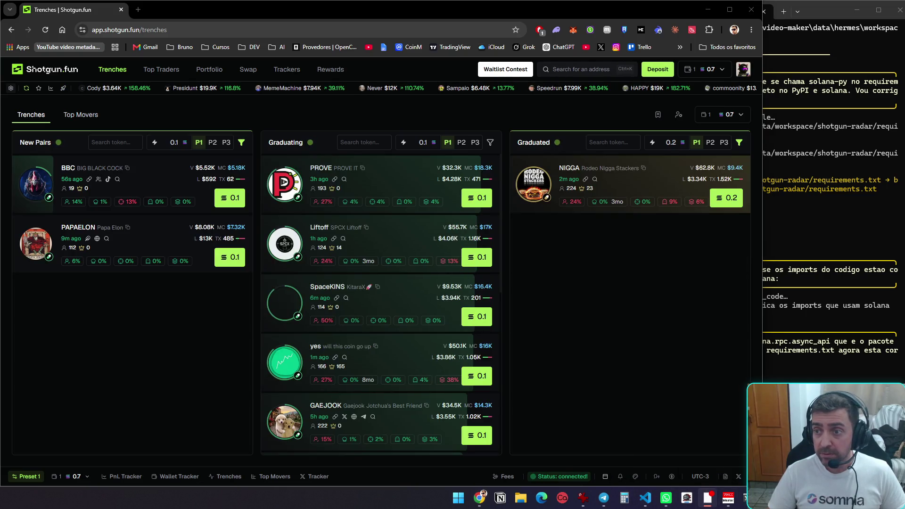
pyautogui.middleClick(146, 183)
pyautogui.middleClick(163, 242)
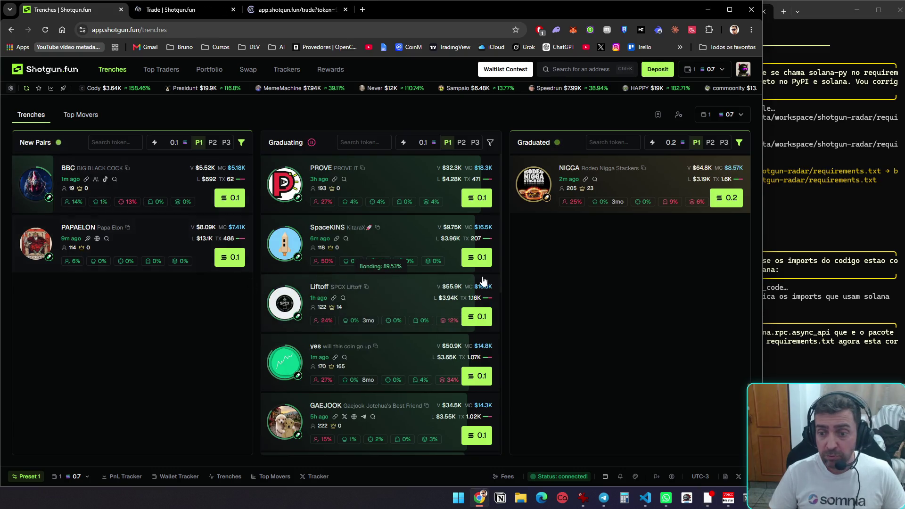
pyautogui.hotkey('ctrl', 'Tab')
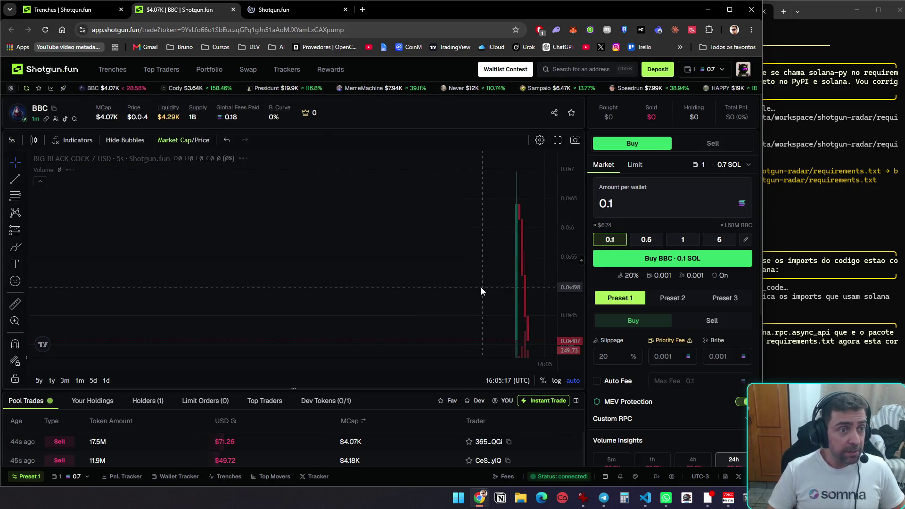
pyautogui.click(15, 124)
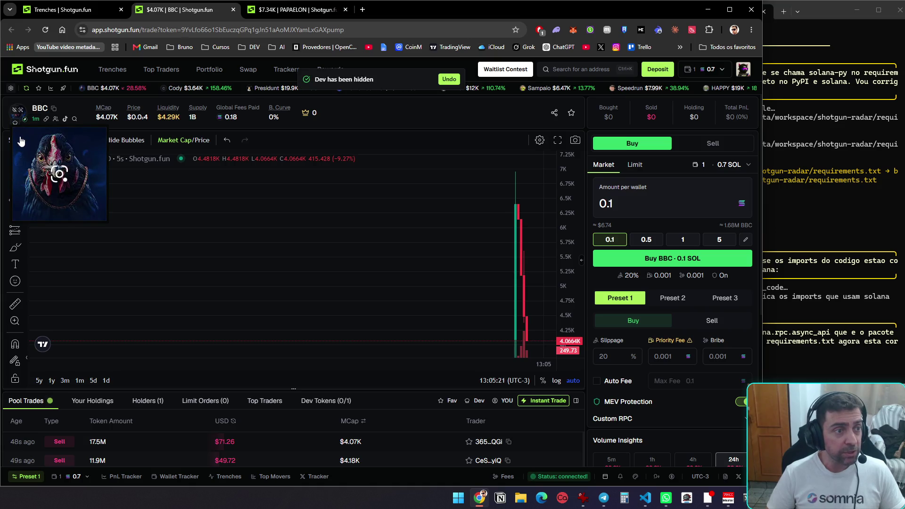
pyautogui.hotkey('ctrl', 'w')
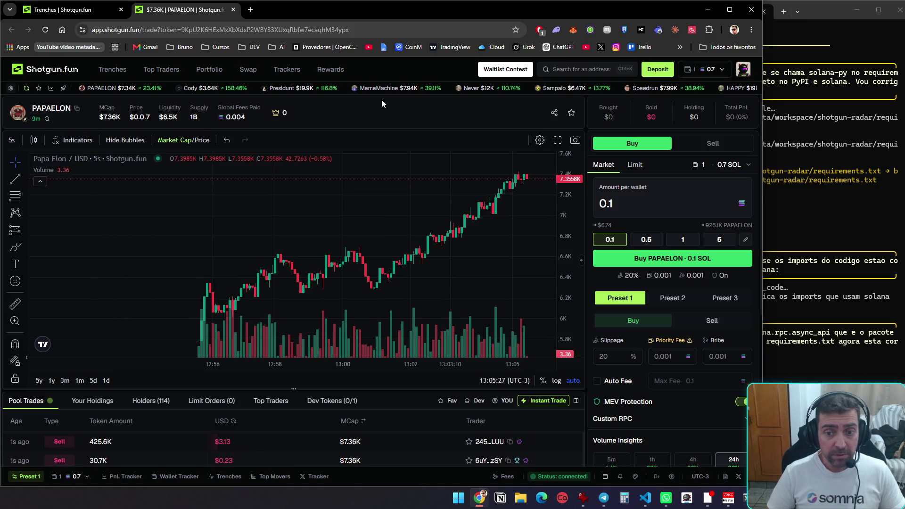
# Open the PROVE token in a new tab, view it, then return to PAPAELON's trade page.
pyautogui.scroll(-2, 715, 240)
pyautogui.scroll(-1, 691, 248)
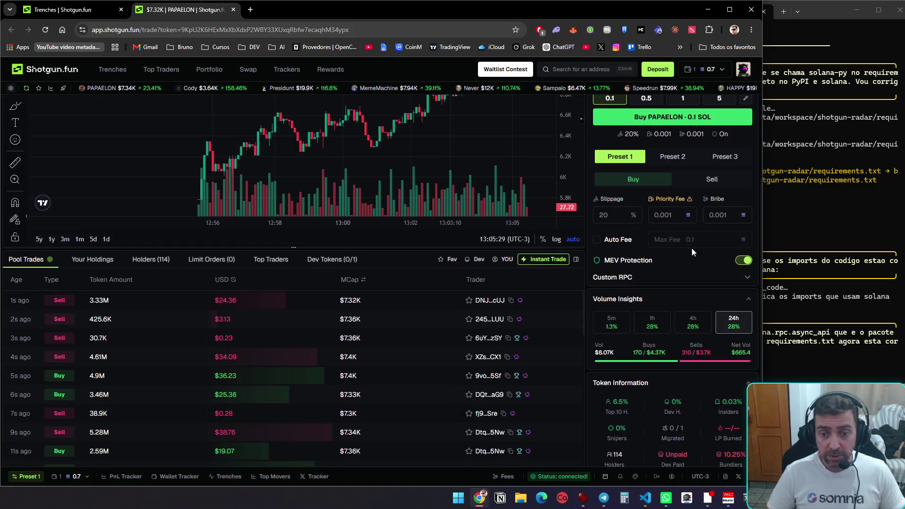
pyautogui.scroll(-2, 692, 248)
pyautogui.scroll(5, 690, 255)
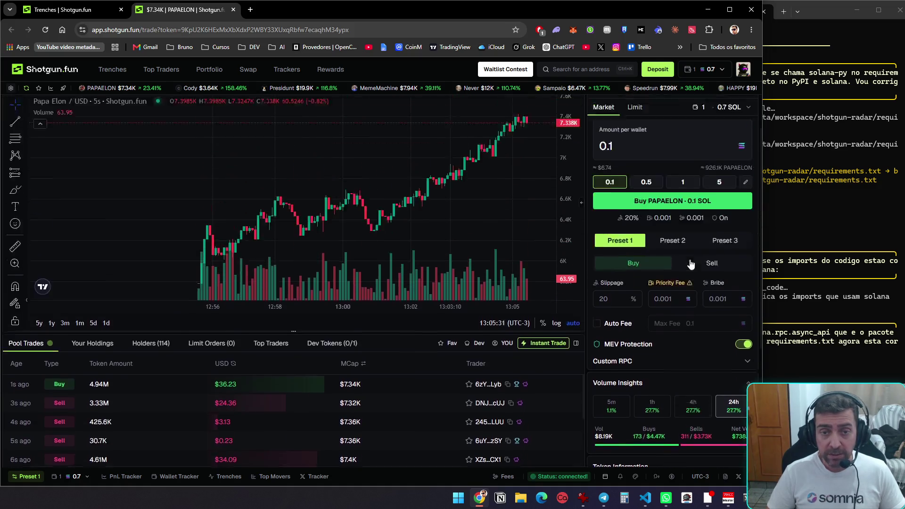
pyautogui.hotkey('ctrl', '1')
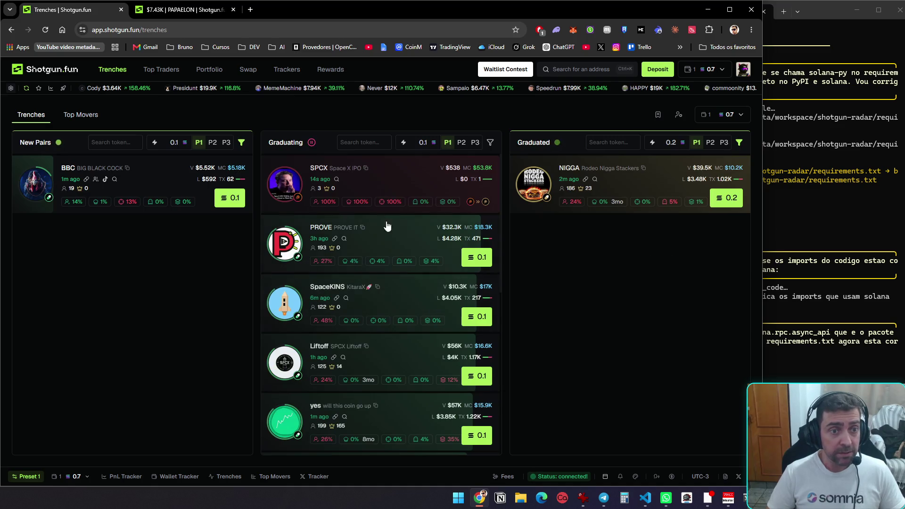
pyautogui.middleClick(406, 248)
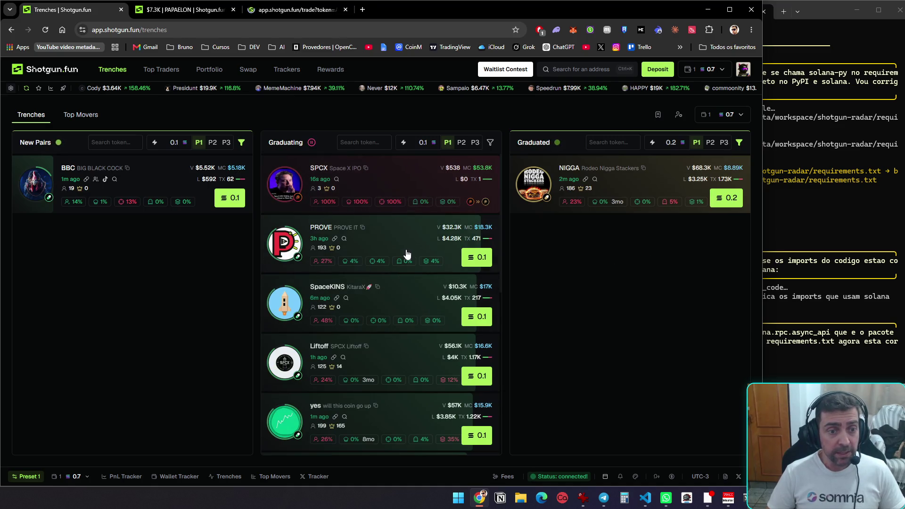
pyautogui.scroll(-3, 403, 344)
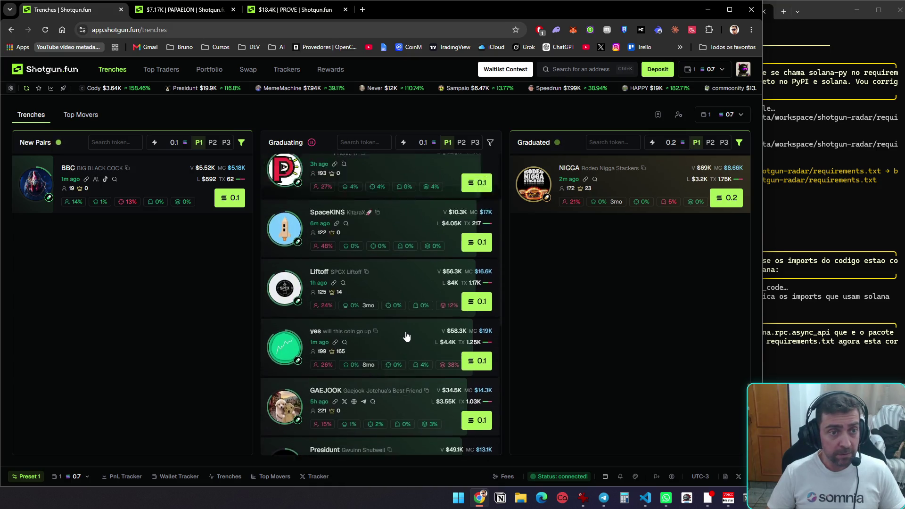
pyautogui.hotkey('ctrl', 'Tab')
pyautogui.hotkey('ctrl', 'Tab')
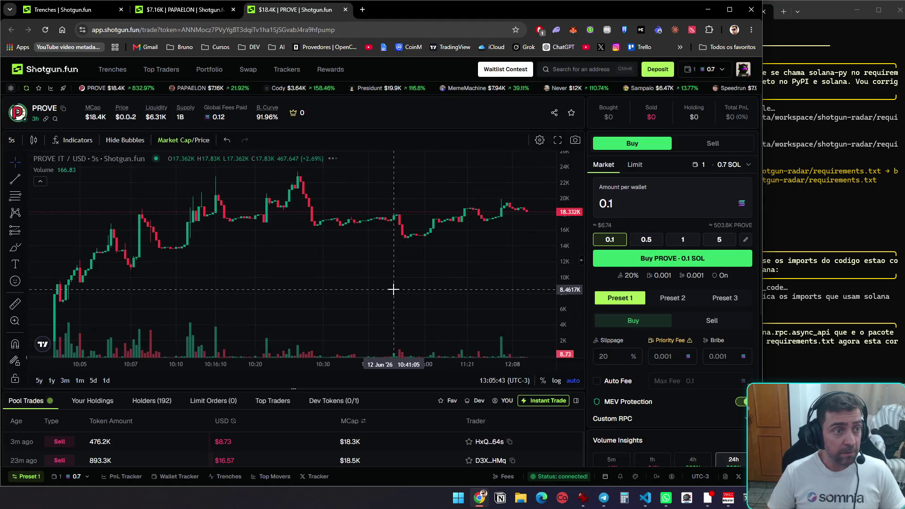
pyautogui.hotkey('ctrl', 'Tab')
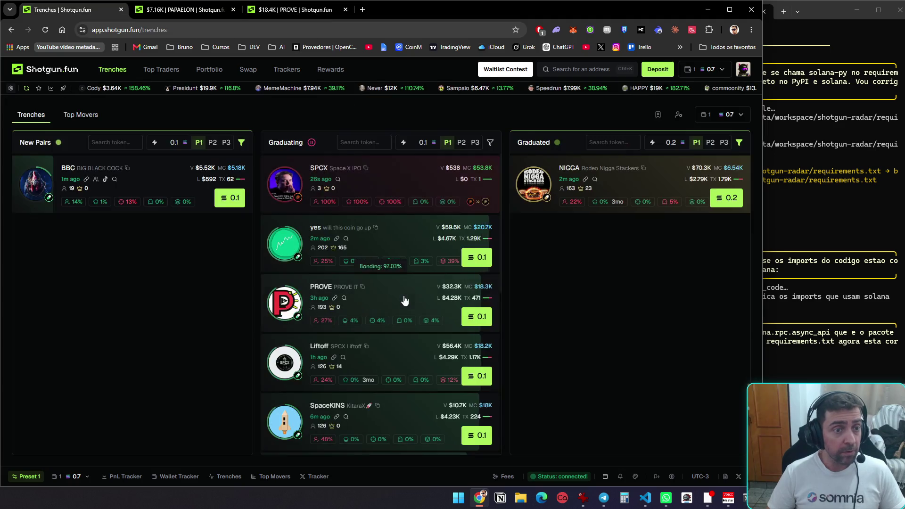
pyautogui.hotkey('ctrl', 'Tab')
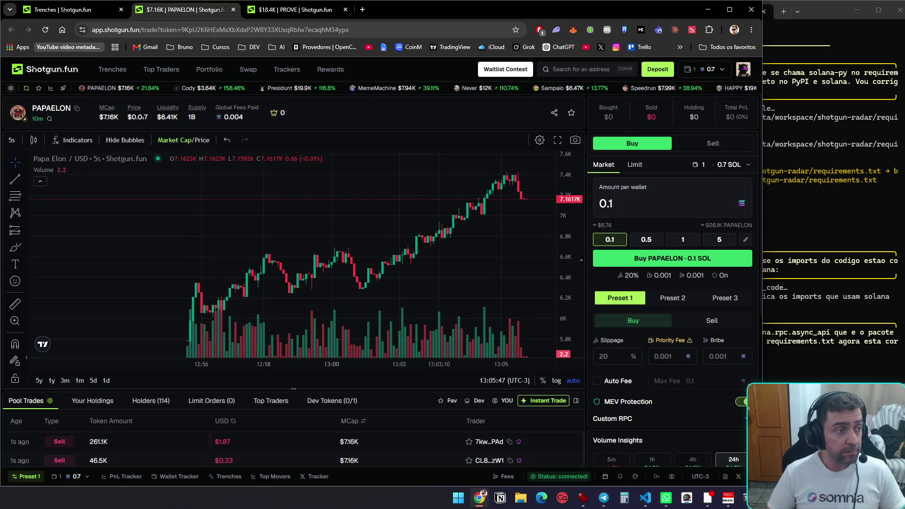
# Set Amount per wallet to 0.05 and buy PAPAELON.
pyautogui.click(666, 498)
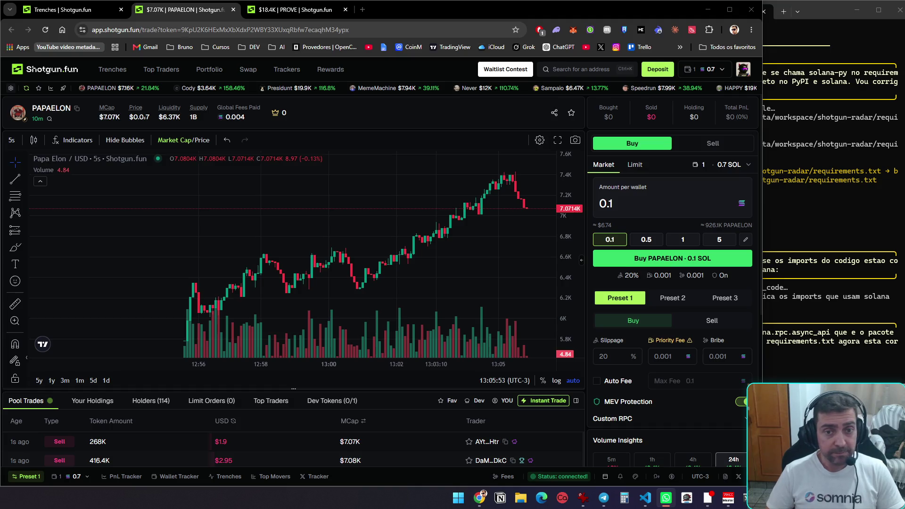
pyautogui.click(624, 202)
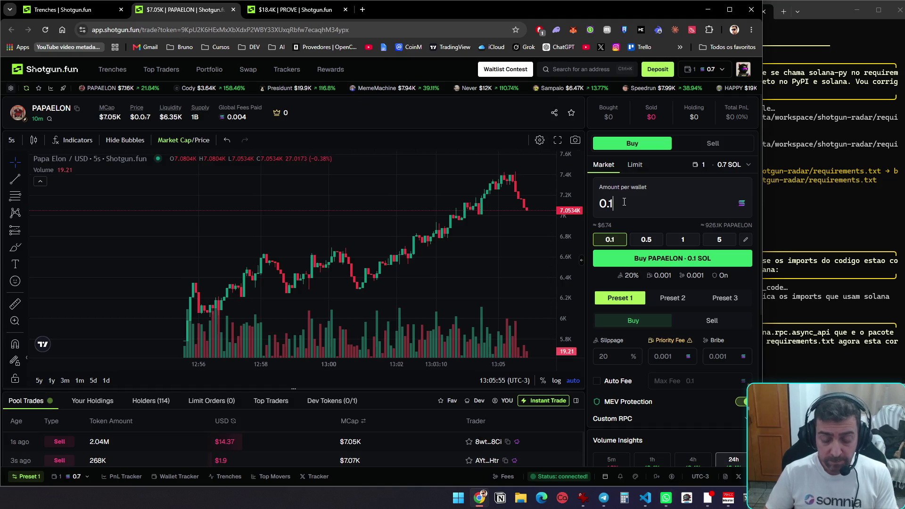
pyautogui.press('BackSpace')
pyautogui.write('05')
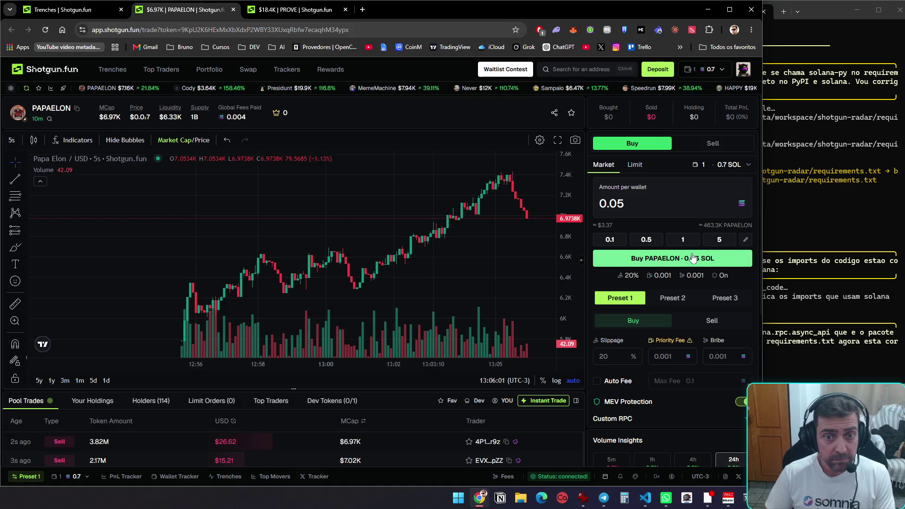
pyautogui.click(698, 264)
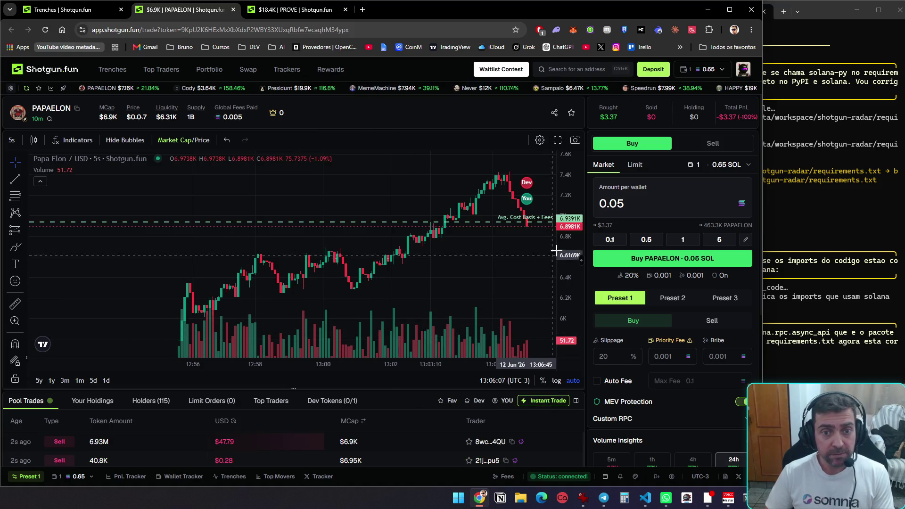
# Filter the Pool Trades list to show only the developer's trades.
pyautogui.scroll(-5, 430, 384)
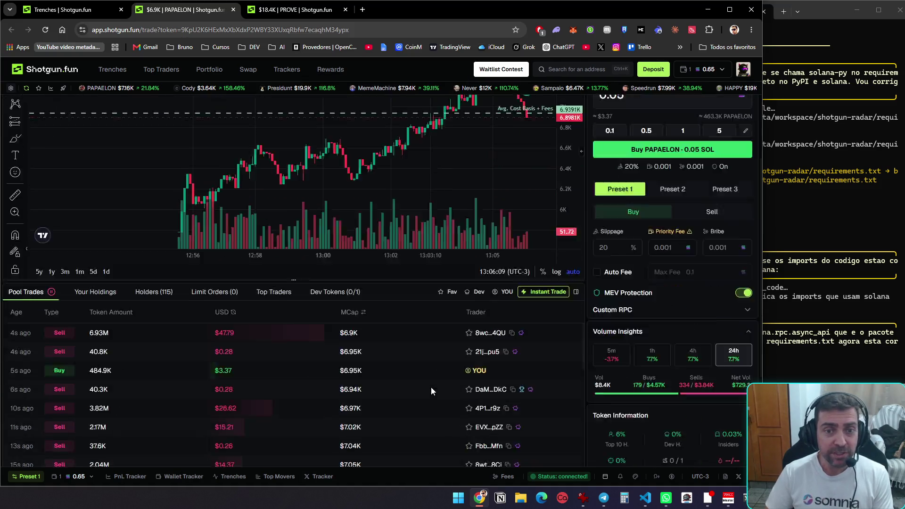
pyautogui.scroll(5, 432, 392)
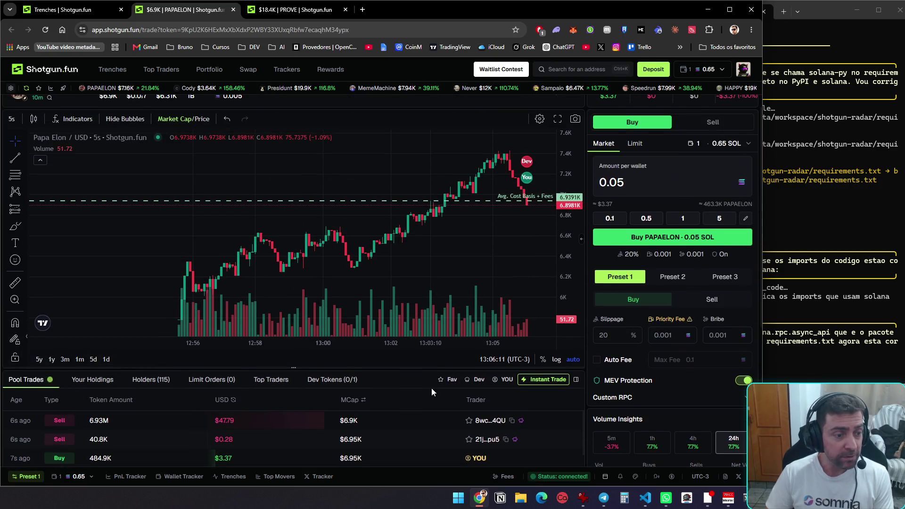
pyautogui.click(485, 383)
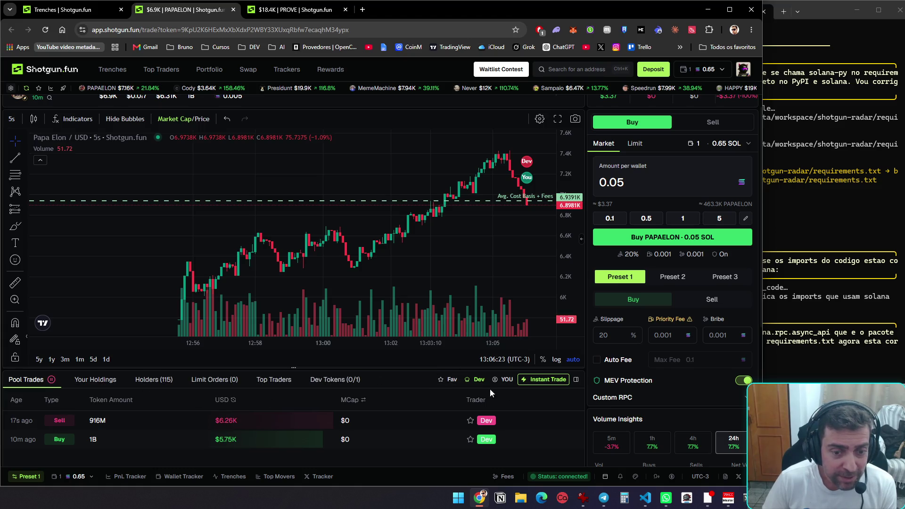
# Turn the Dev filter off so all pool trades are listed again.
pyautogui.click(478, 380)
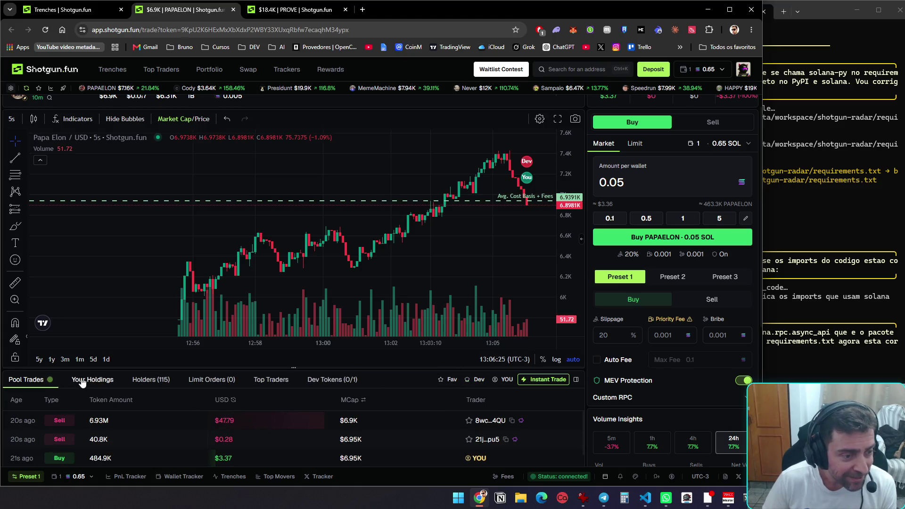
pyautogui.scroll(-3, 189, 380)
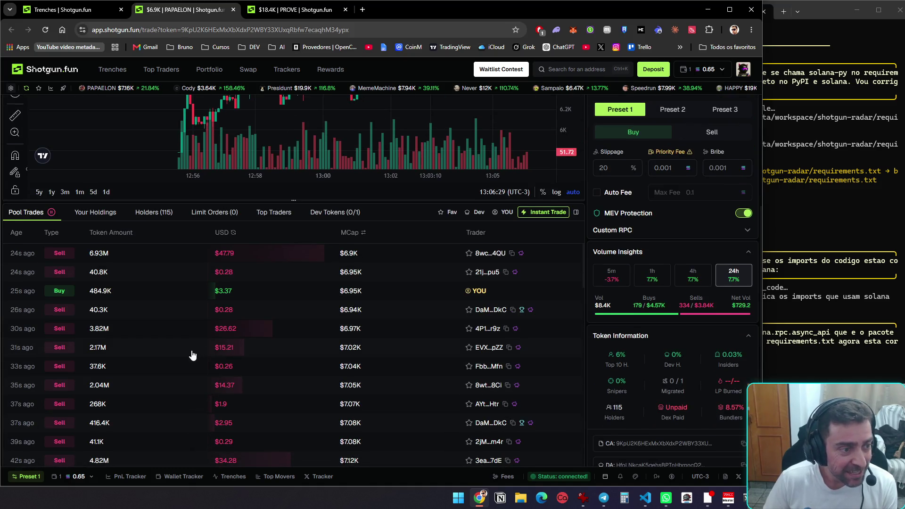
pyautogui.click(479, 213)
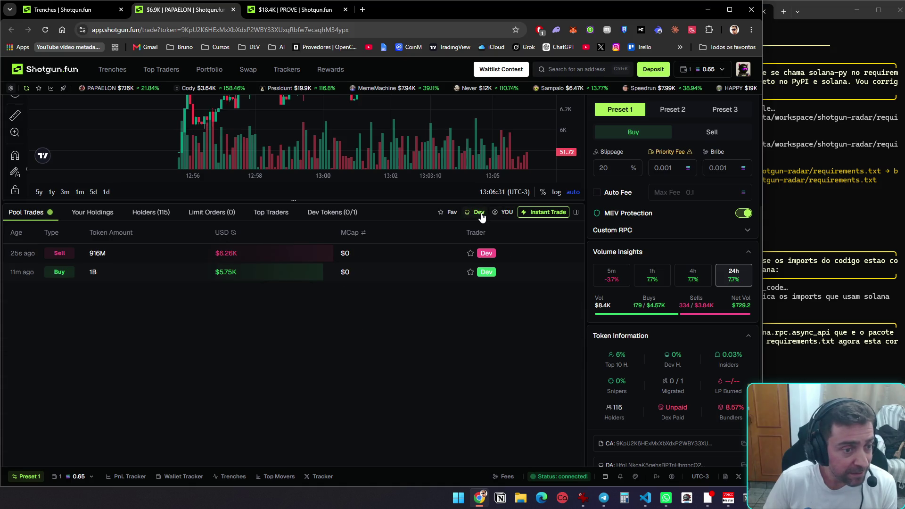
pyautogui.click(480, 213)
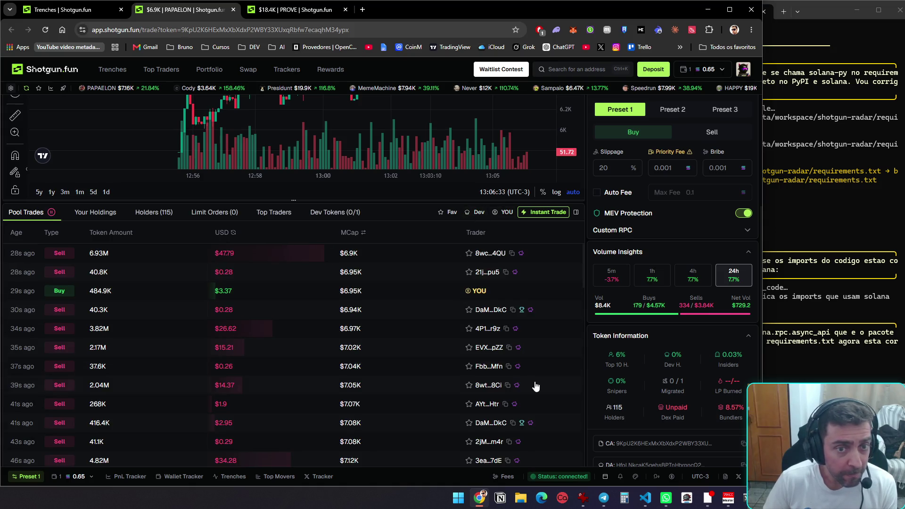
pyautogui.scroll(3, 536, 383)
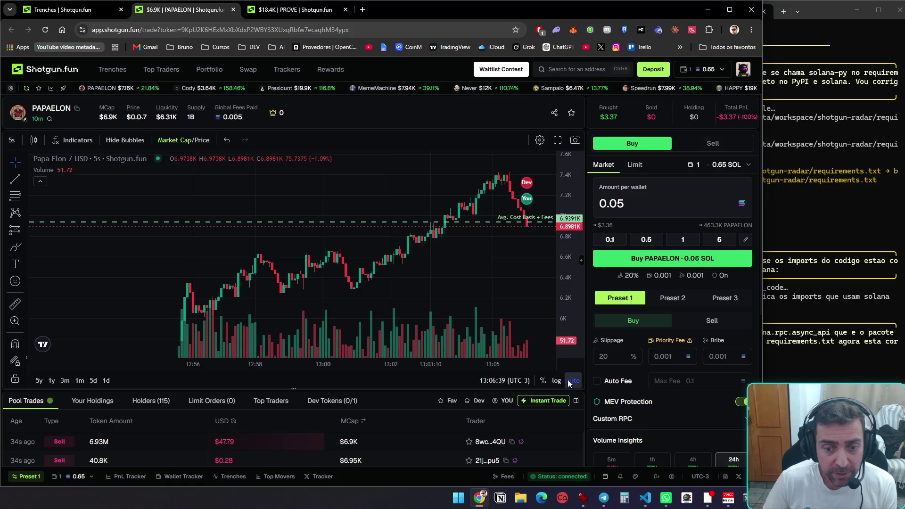
# Try selling 100% of PAPAELON via Instant Trade, which reports no balance, and close the panel.
pyautogui.click(554, 404)
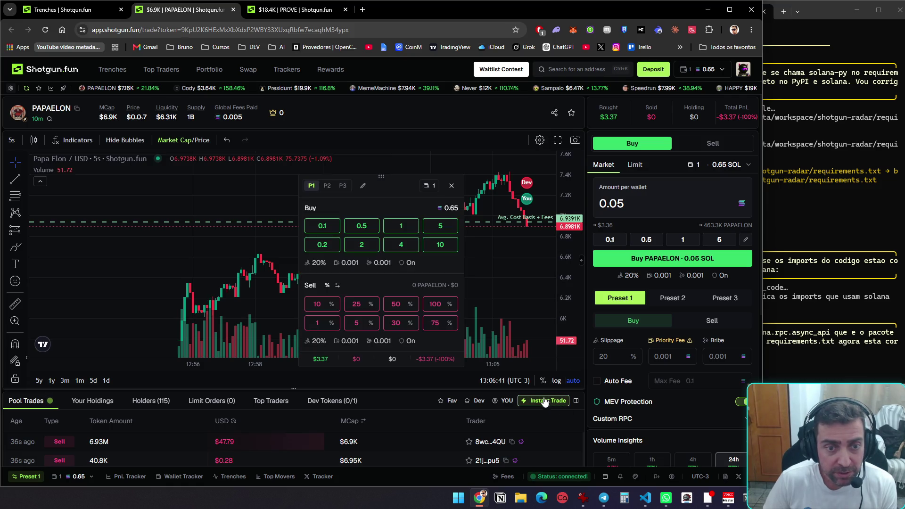
pyautogui.click(438, 304)
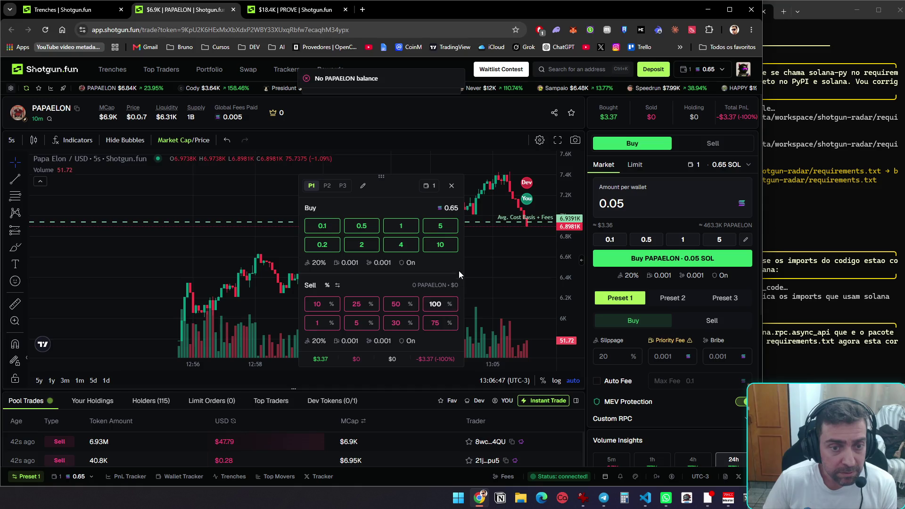
pyautogui.click(451, 187)
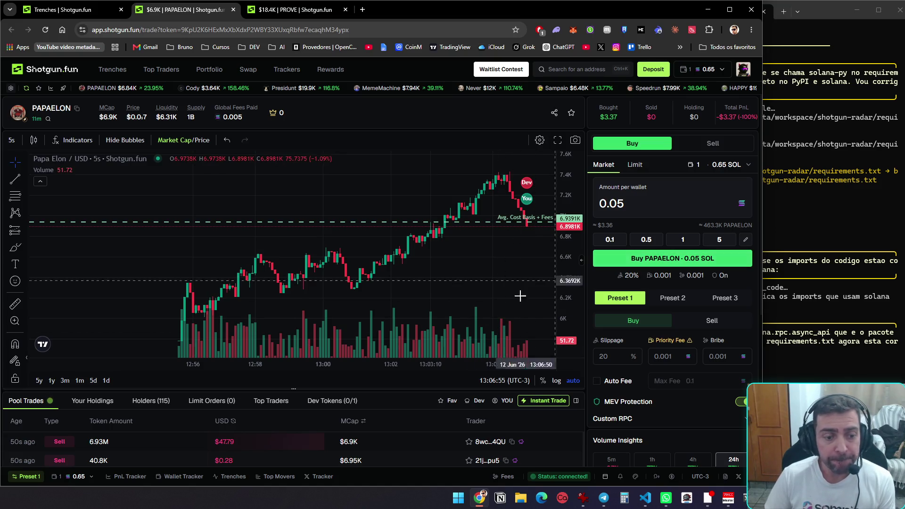
# From the portfolio, submit sell orders for Cody, Sampaio and commoonity, closing each rejected dialog.
pyautogui.moveTo(280, 89)
pyautogui.click(209, 69)
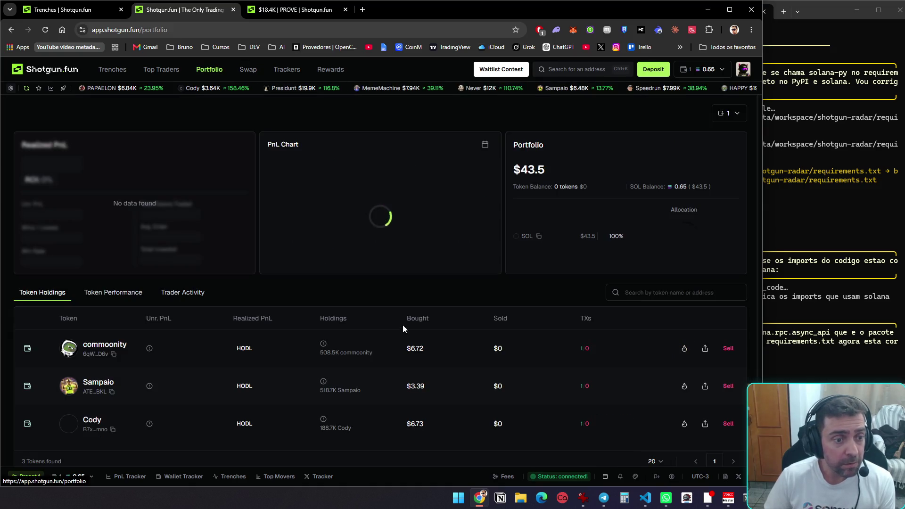
pyautogui.scroll(-1, 405, 355)
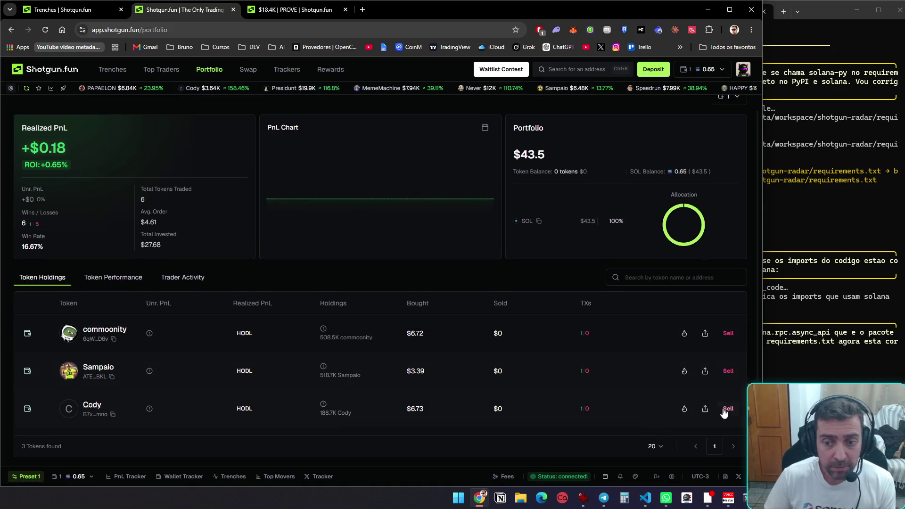
pyautogui.click(726, 408)
pyautogui.click(430, 340)
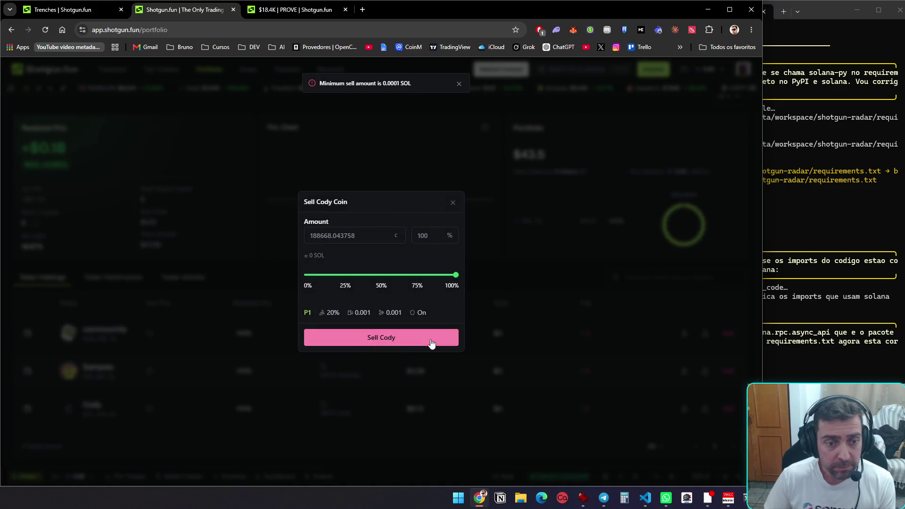
pyautogui.click(484, 355)
pyautogui.click(727, 371)
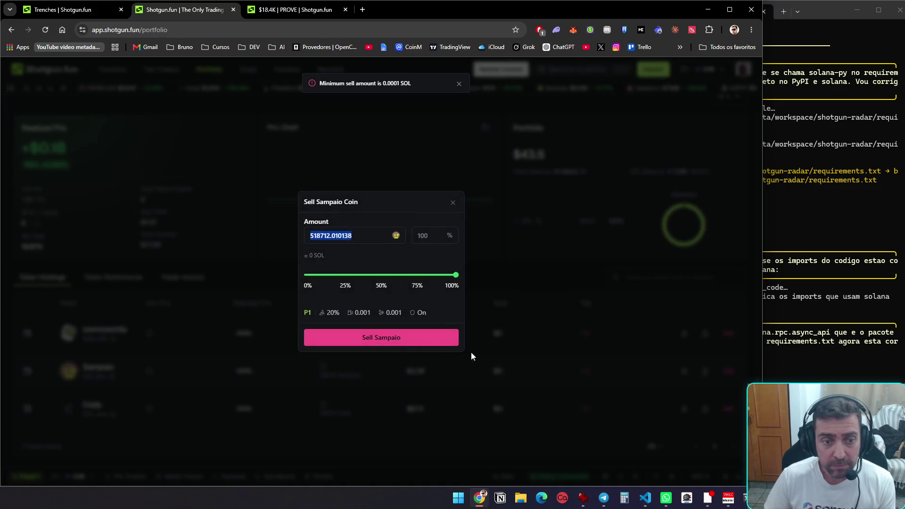
pyautogui.click(422, 343)
pyautogui.click(572, 382)
pyautogui.click(727, 334)
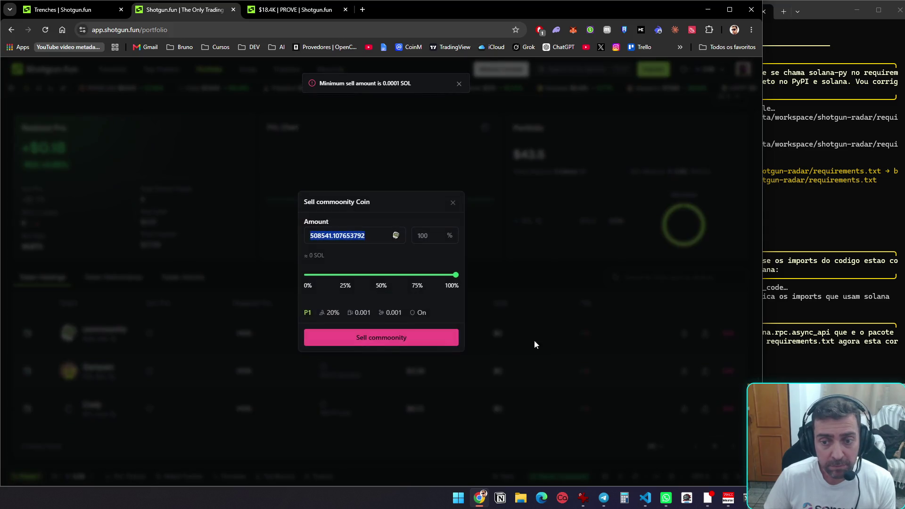
pyautogui.click(381, 340)
pyautogui.click(395, 386)
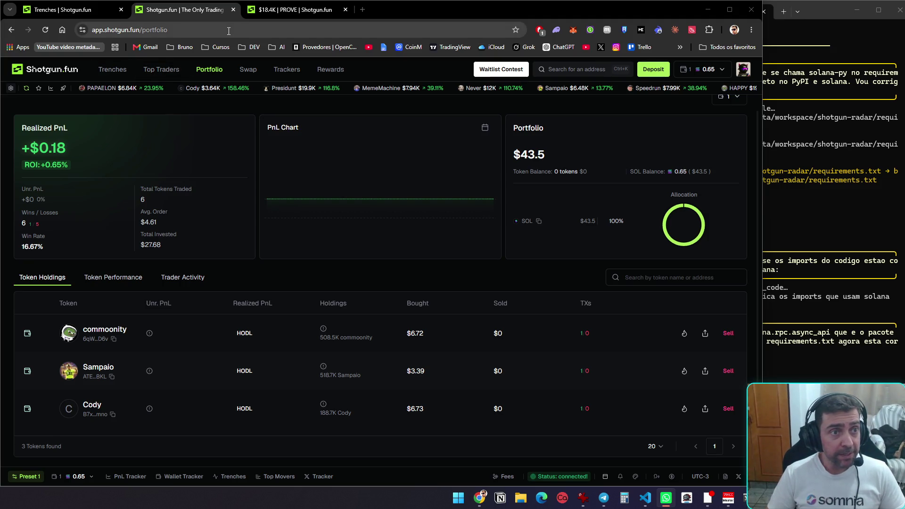
# On the refreshed portfolio, try a 100% PAPELEON sell ('Route not available'), then open PAPELEON's trade page.
pyautogui.click(278, 15)
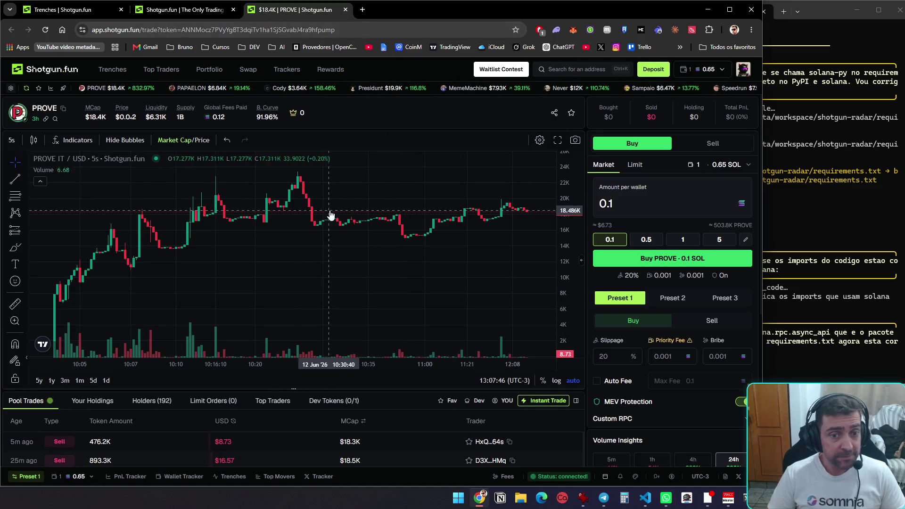
pyautogui.hotkey('ctrl', 'Tab')
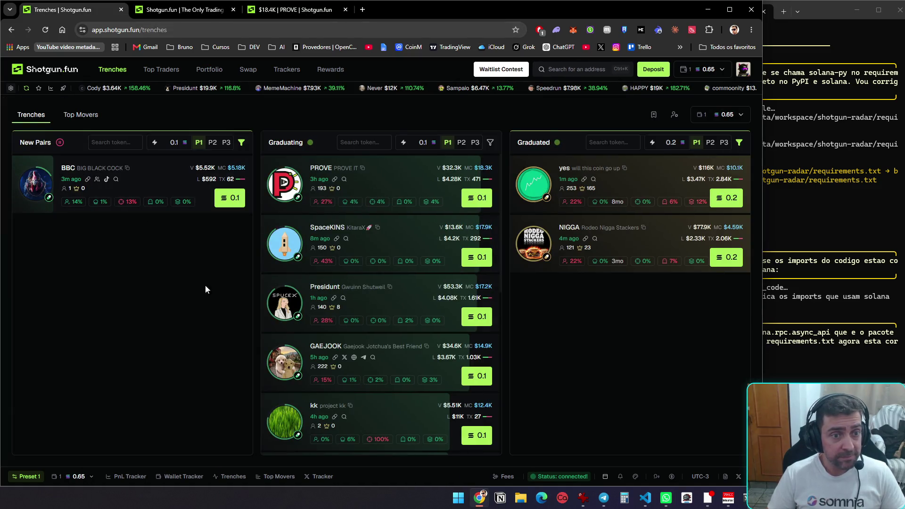
pyautogui.hotkey('ctrl', 'Tab')
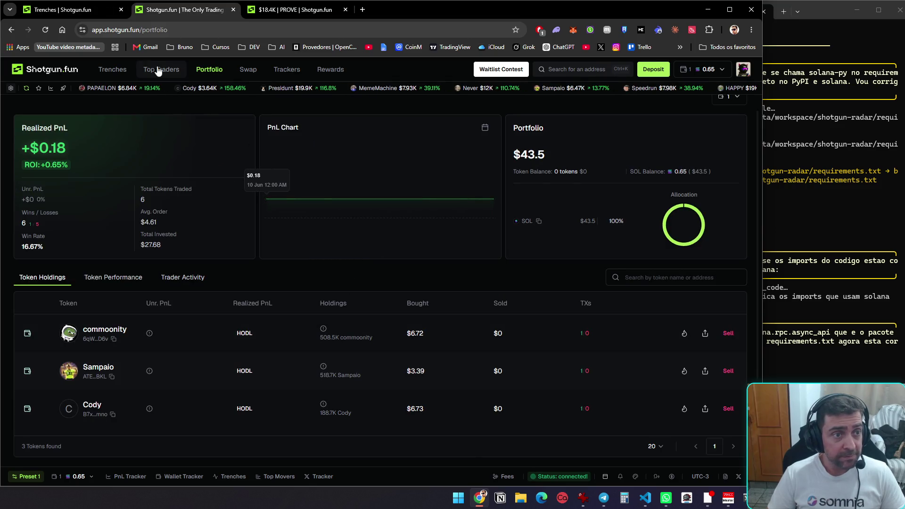
pyautogui.click(72, 69)
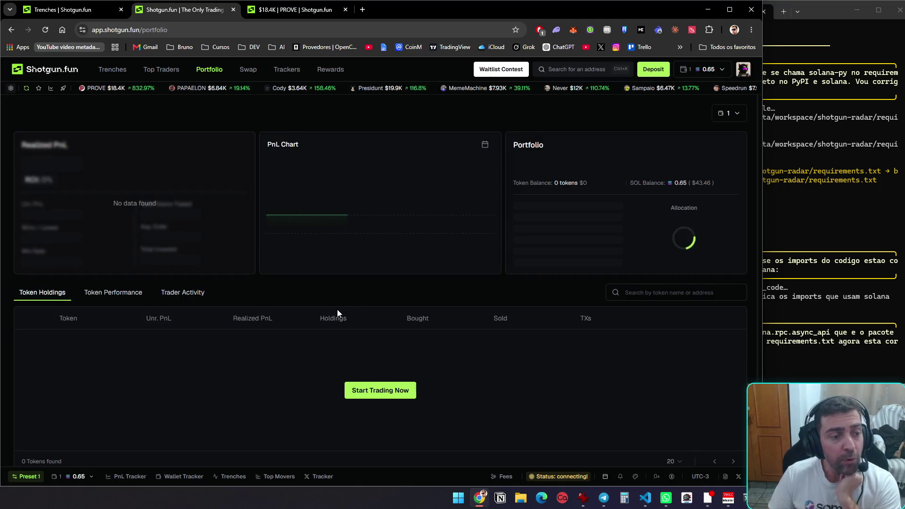
pyautogui.scroll(-1, 313, 396)
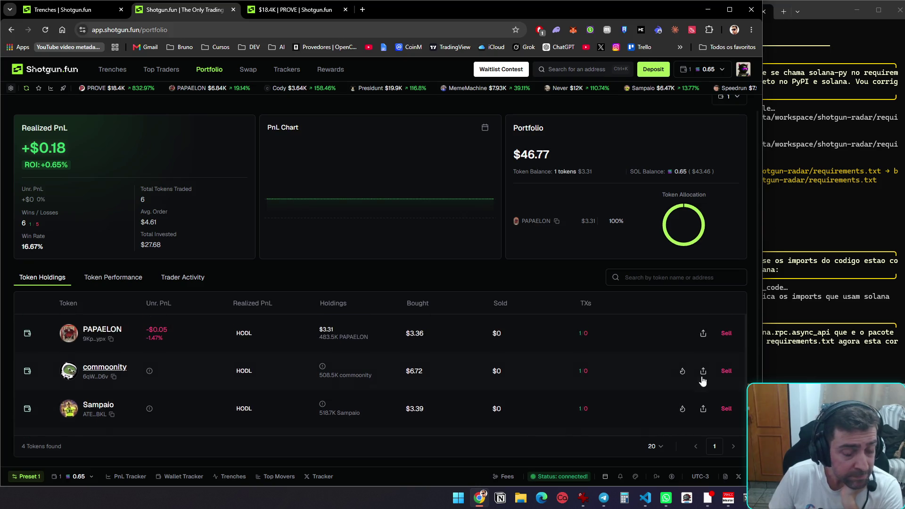
pyautogui.click(723, 339)
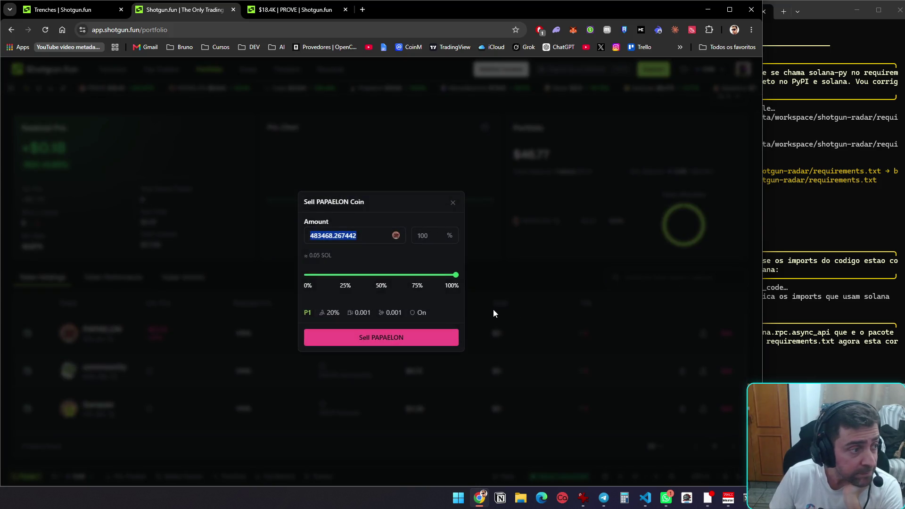
pyautogui.click(416, 342)
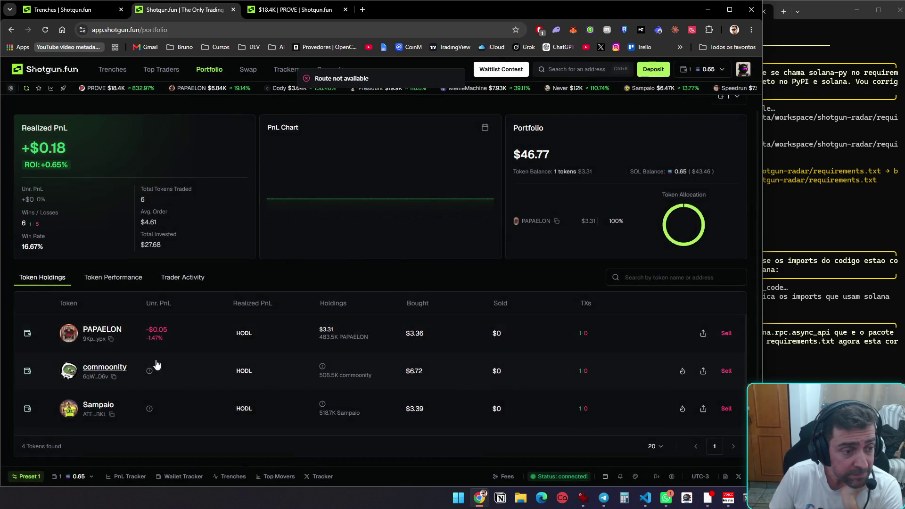
pyautogui.click(101, 331)
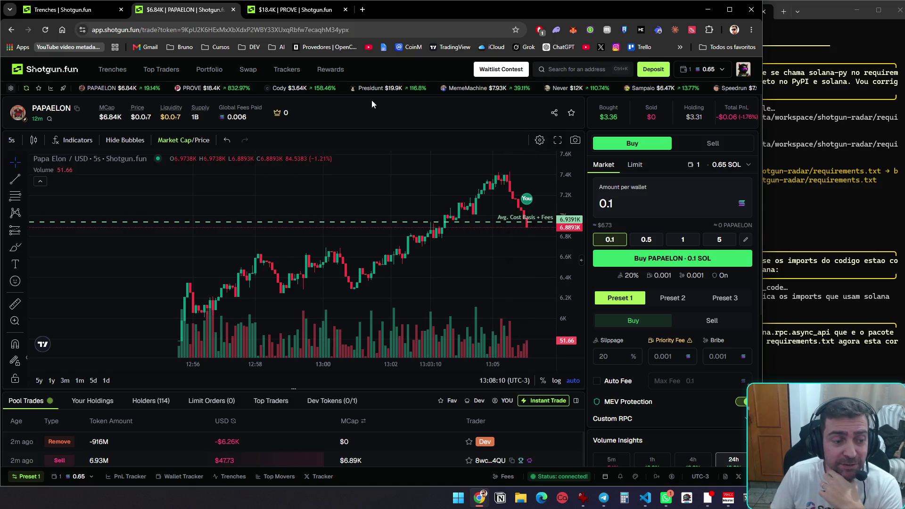
# Open the new SPCX and UATF pairs from Trenches in their own tabs and switch to UATF.
pyautogui.click(58, 74)
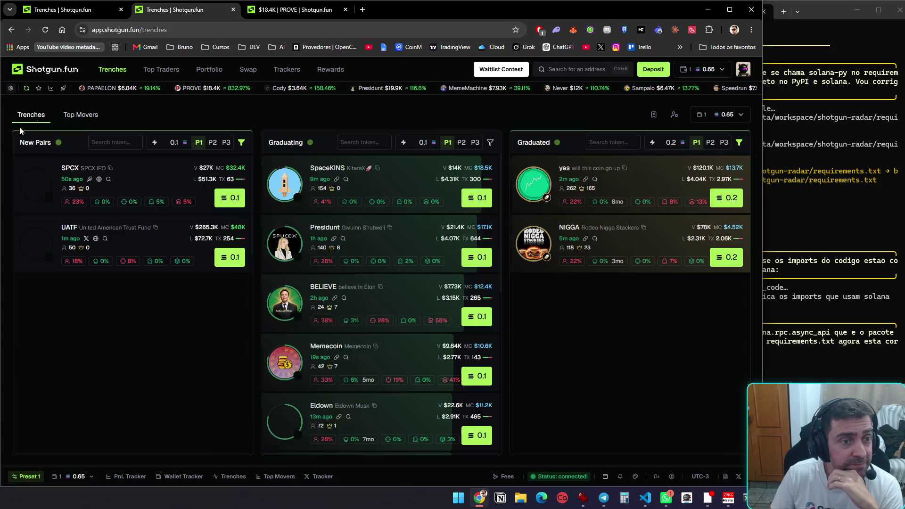
pyautogui.middleClick(134, 241)
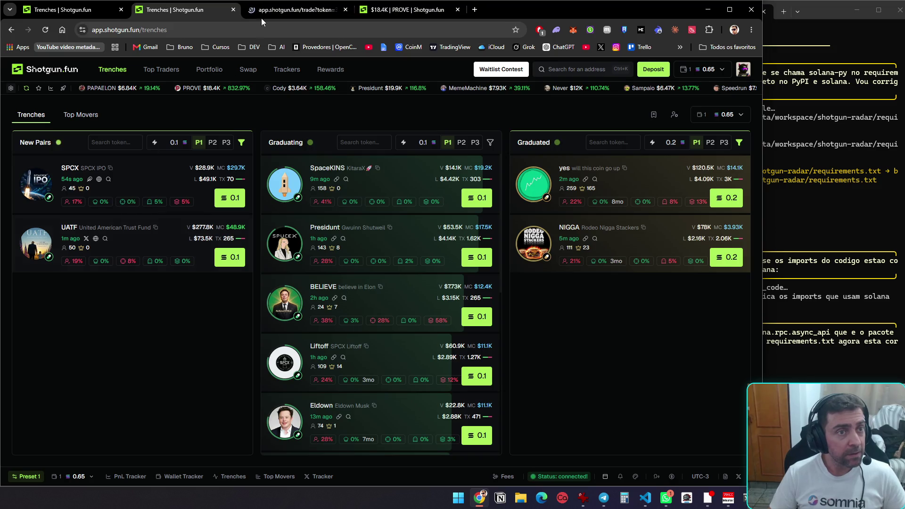
pyautogui.middleClick(157, 177)
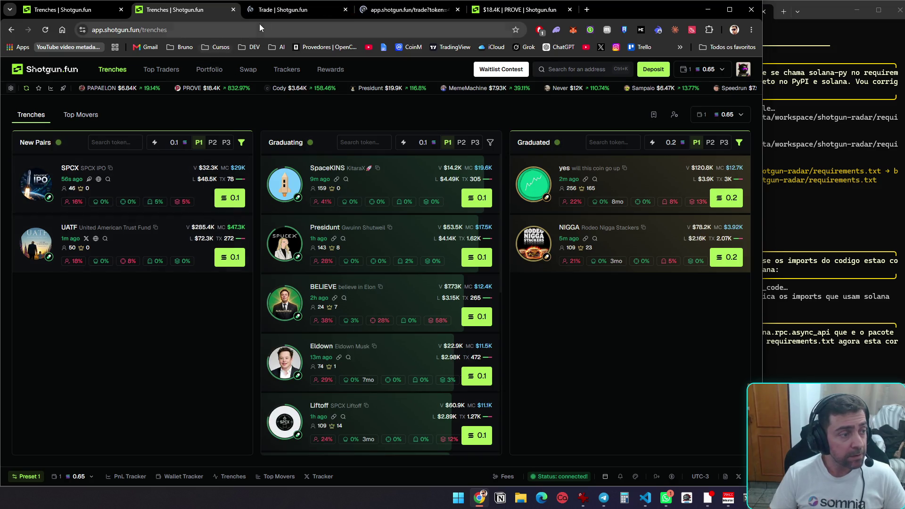
pyautogui.click(284, 15)
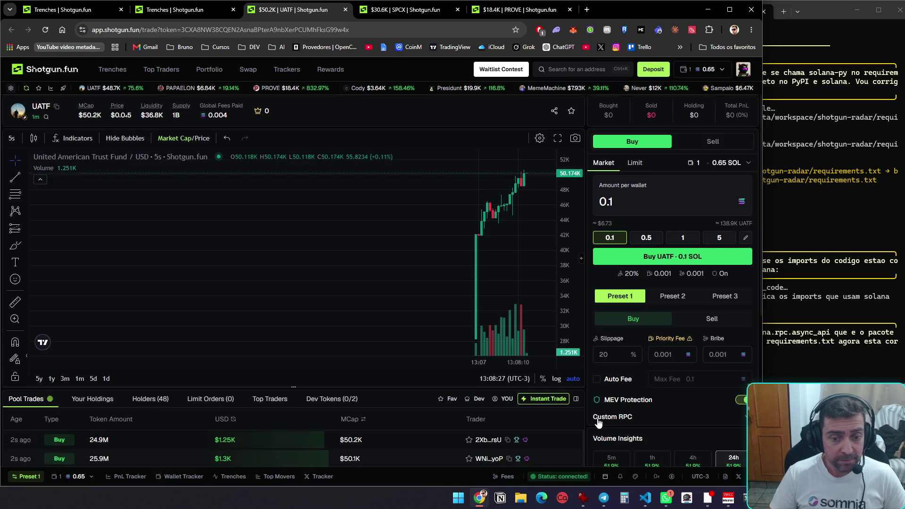
# Scroll through UATF's pool trades and token information.
pyautogui.scroll(-5, 581, 429)
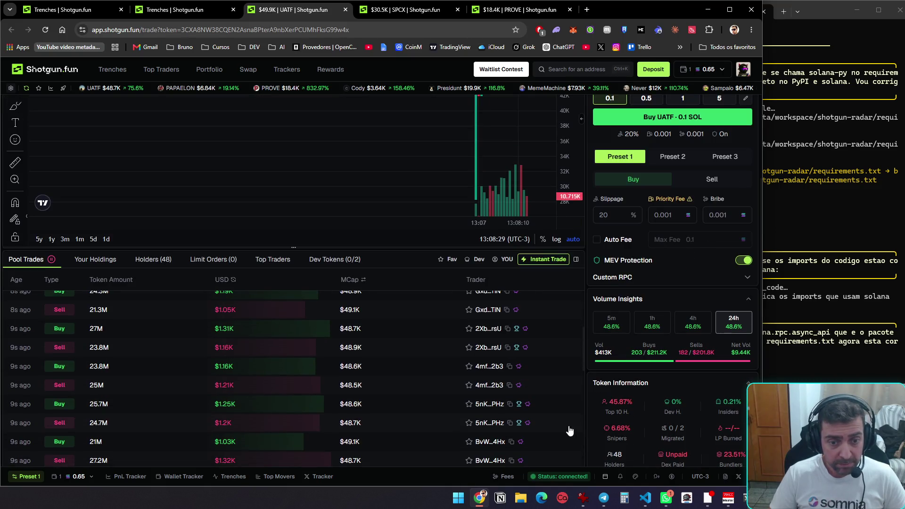
pyautogui.scroll(-1, 558, 425)
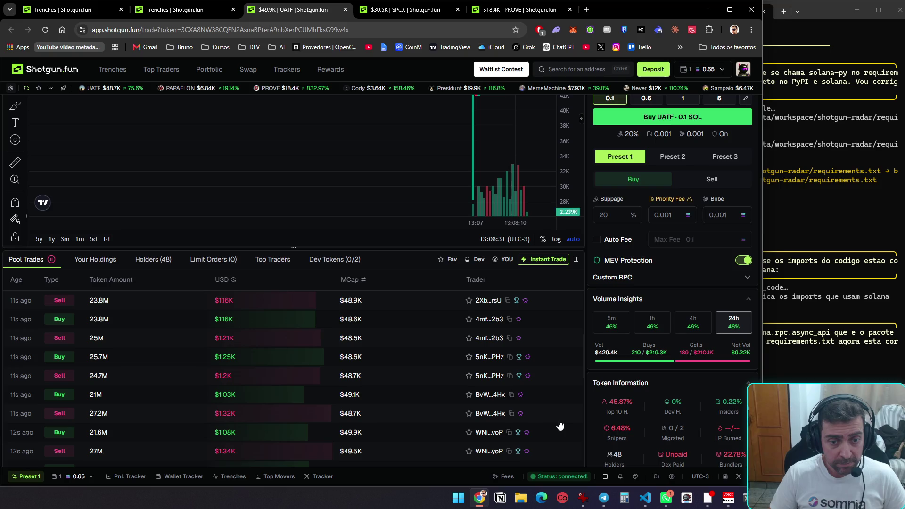
pyautogui.scroll(-3, 560, 426)
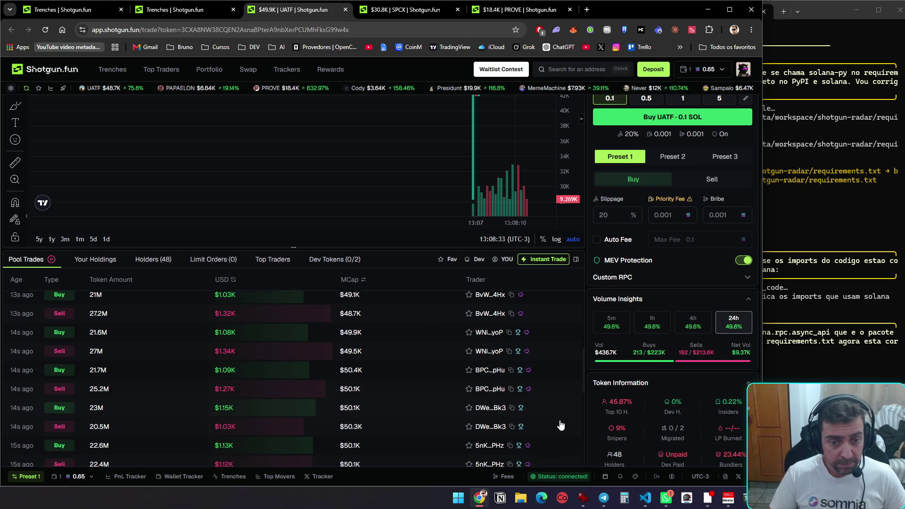
pyautogui.scroll(-5, 561, 426)
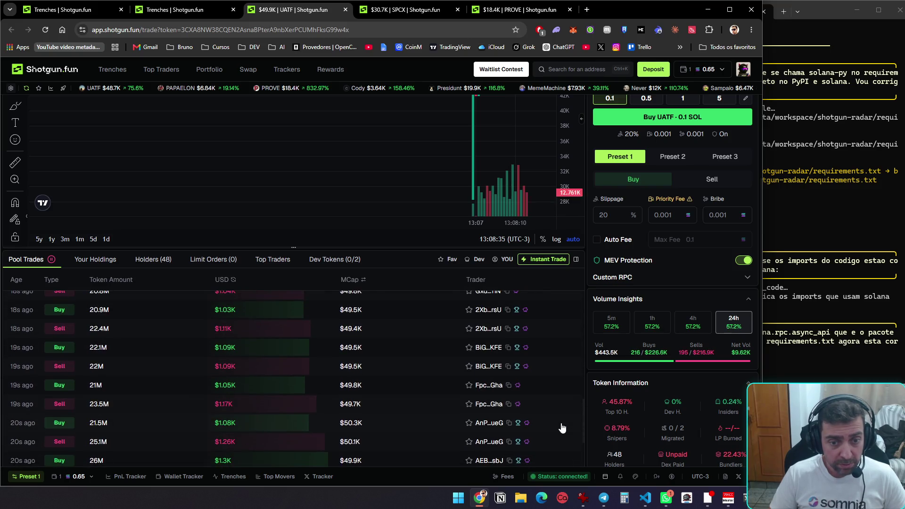
pyautogui.scroll(-4, 562, 428)
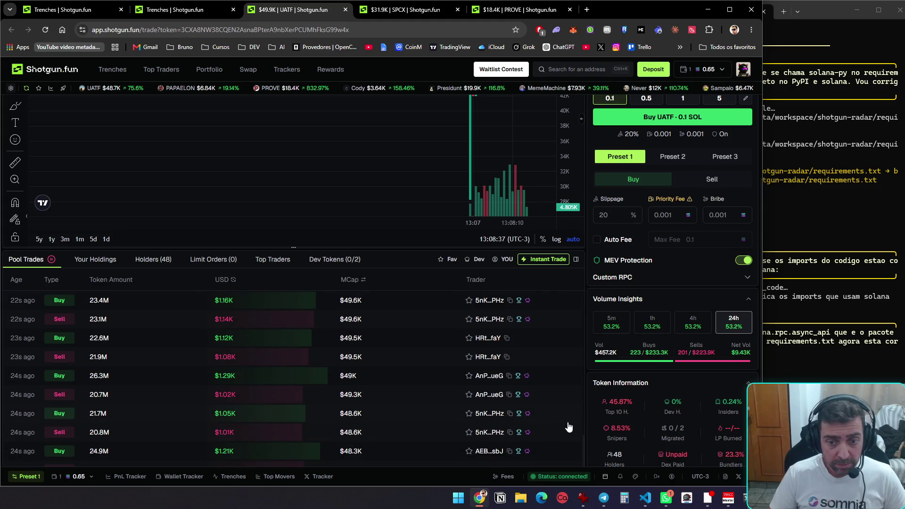
pyautogui.scroll(-3, 556, 424)
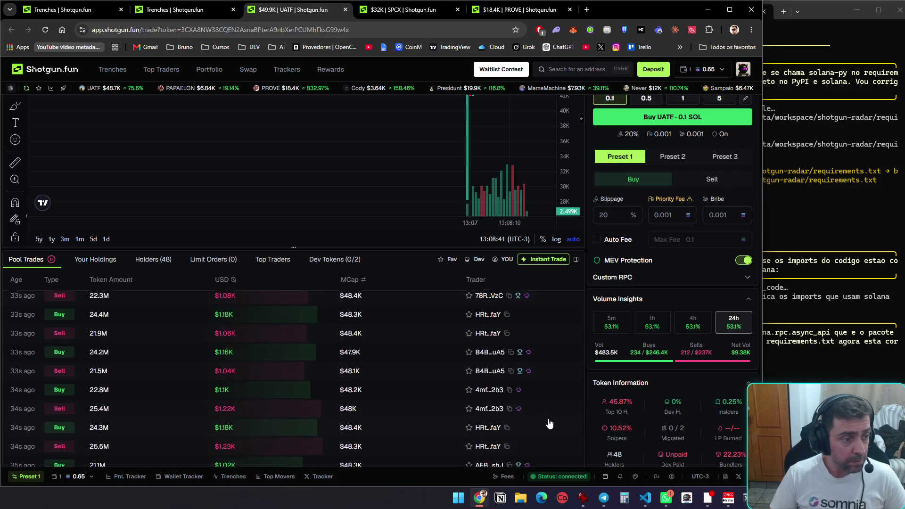
pyautogui.scroll(3, 604, 377)
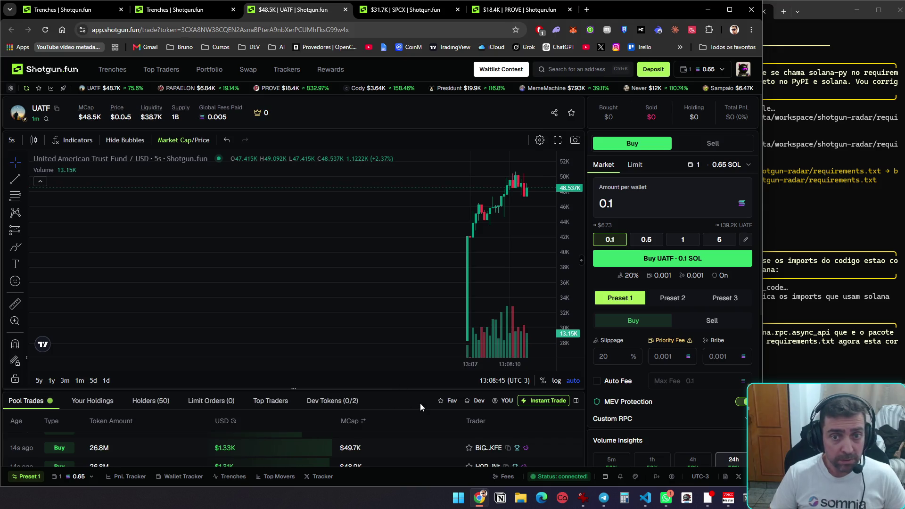
pyautogui.scroll(-3, 419, 403)
pyautogui.scroll(3, 411, 318)
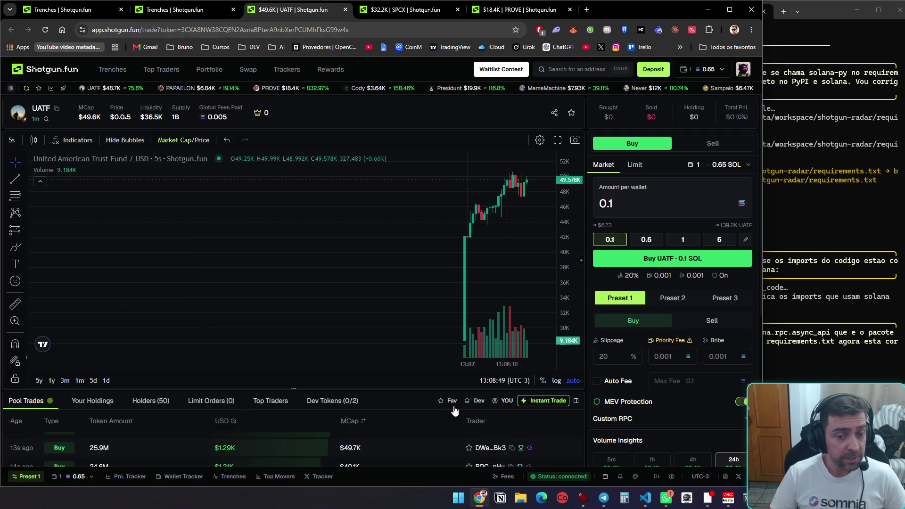
pyautogui.scroll(-4, 590, 375)
pyautogui.scroll(-1, 618, 429)
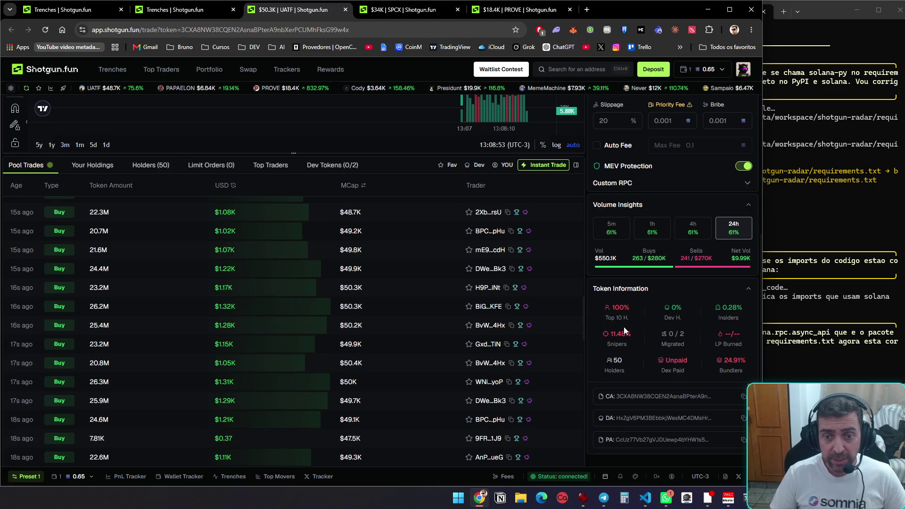
pyautogui.scroll(5, 603, 439)
pyautogui.scroll(-4, 607, 452)
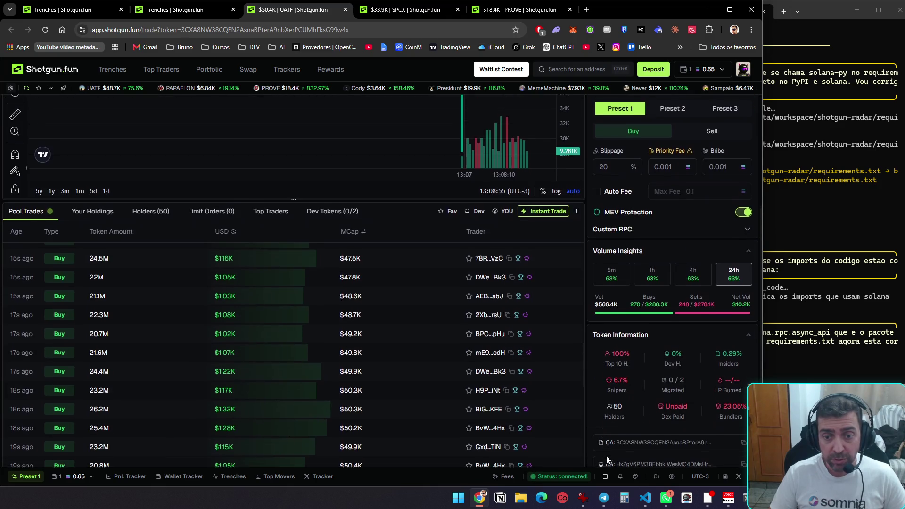
pyautogui.scroll(4, 606, 460)
# Look over the SPCX pair's chart, trades and Token Information, then go back to Trenches.
pyautogui.click(392, 13)
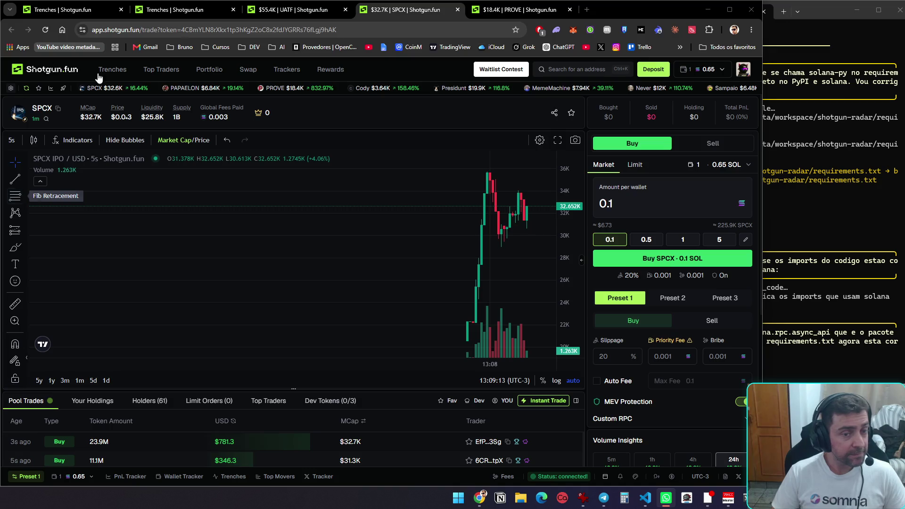
pyautogui.scroll(-5, 694, 338)
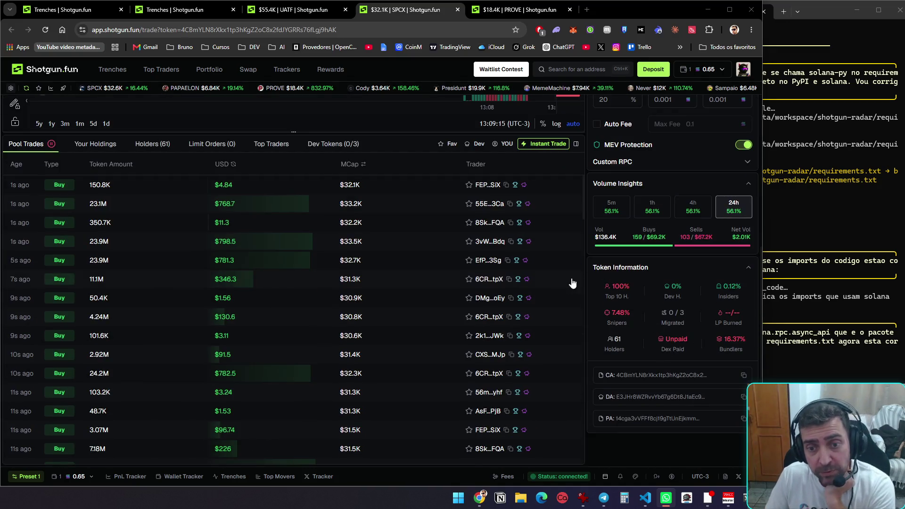
pyautogui.scroll(5, 644, 333)
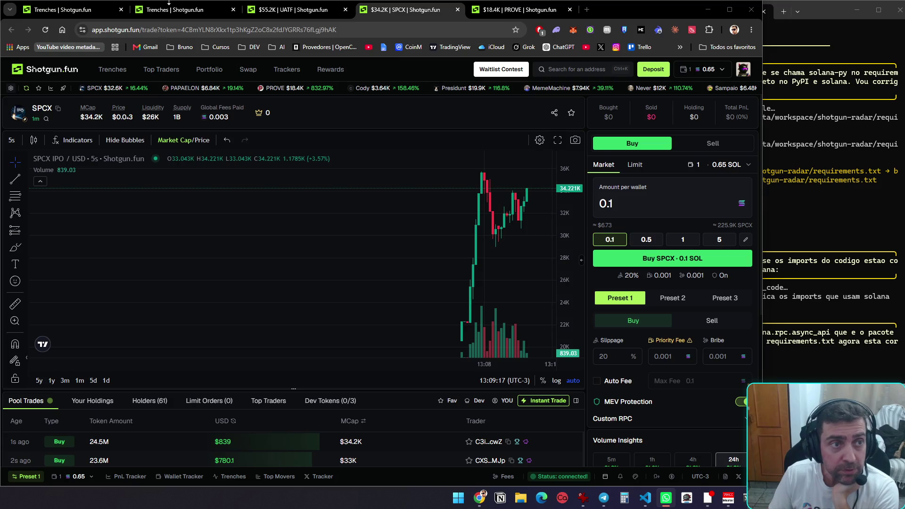
pyautogui.click(61, 9)
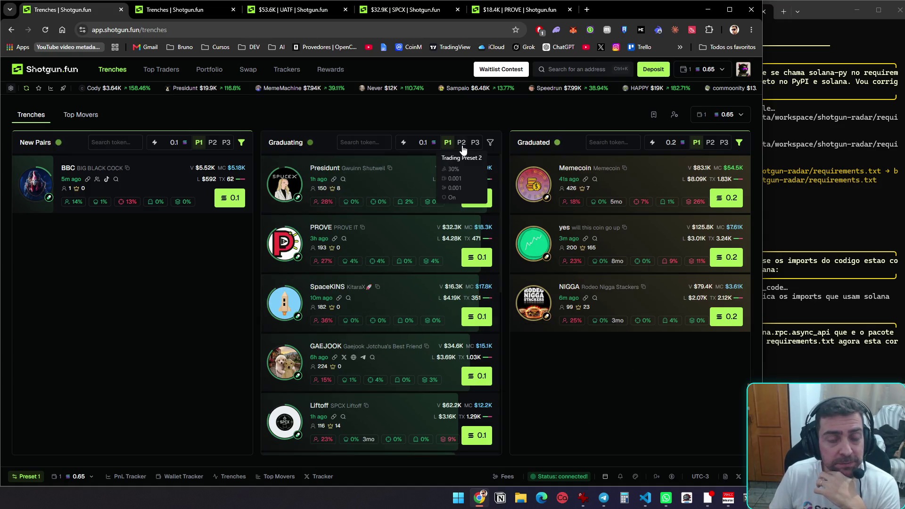
# Narrow Chrome and place a new empty tab, pulled into its own window, beside Trenches.
pyautogui.moveTo(656, 499)
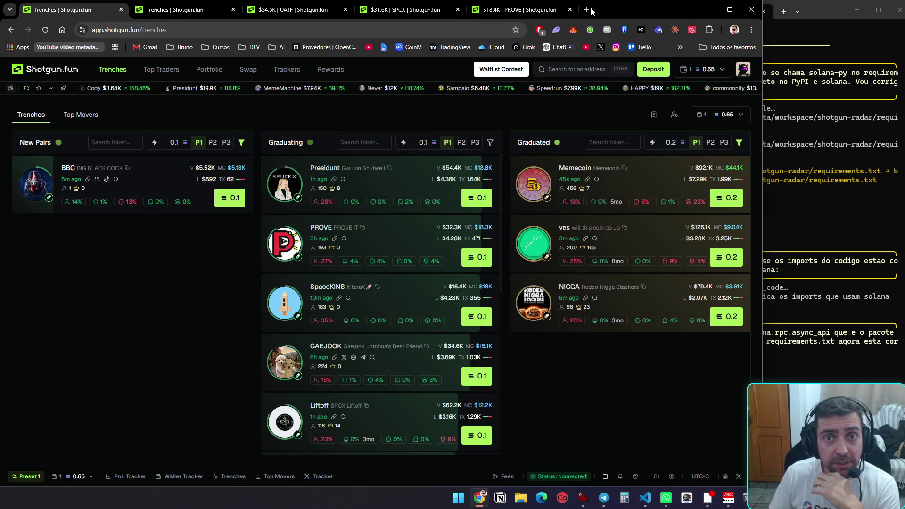
pyautogui.moveTo(765, 97); pyautogui.dragTo(662, 97)
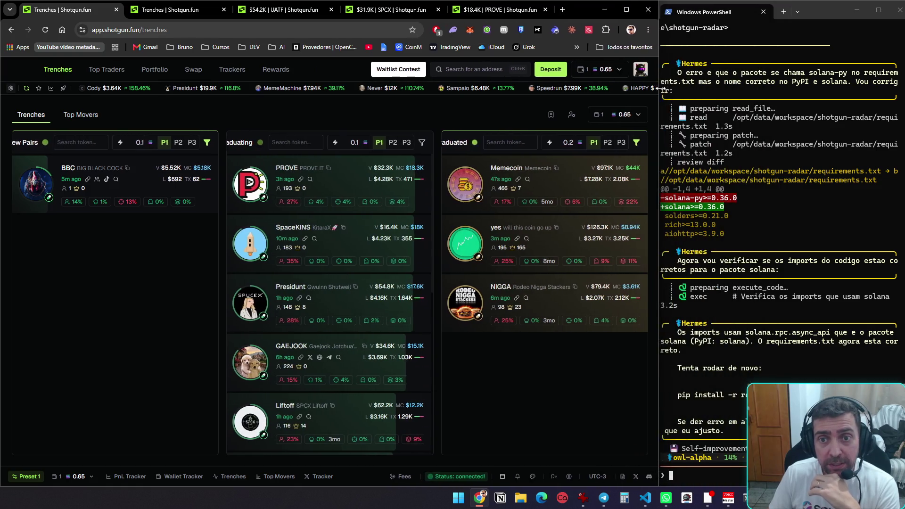
pyautogui.click(512, 9)
pyautogui.moveTo(512, 9)
pyautogui.mouseDown()
pyautogui.moveTo(493, 115)
pyautogui.moveTo(608, 3)
pyautogui.moveTo(785, 32)
pyautogui.mouseUp()
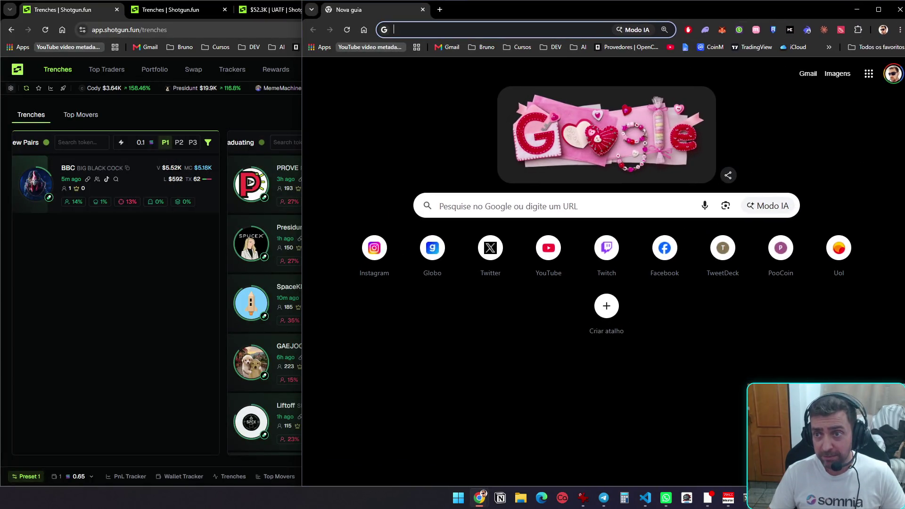
pyautogui.moveTo(302, 103)
pyautogui.mouseDown()
pyautogui.moveTo(672, 134)
pyautogui.moveTo(661, 135)
pyautogui.mouseUp()
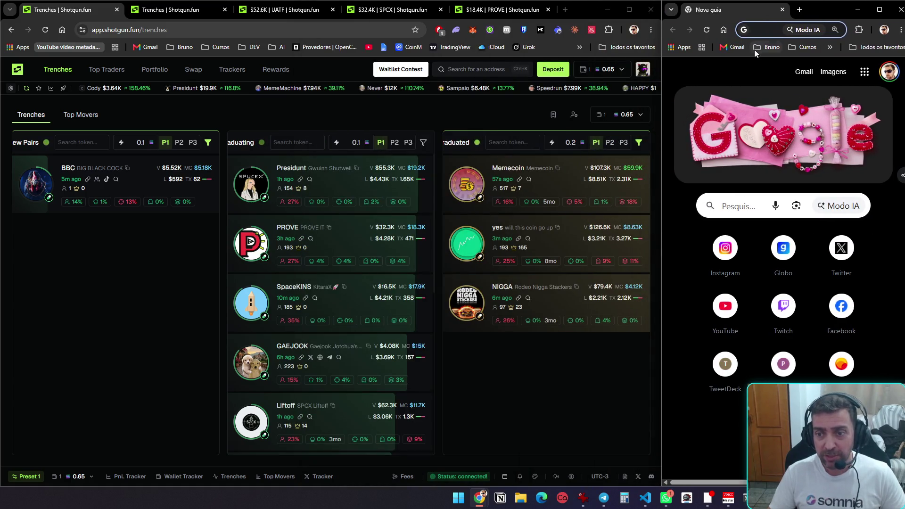
# Load chatgpt.com in the right-hand window and open the 'Filtro Lucrativo Memecoin' chat.
pyautogui.write('chat.openai.com')
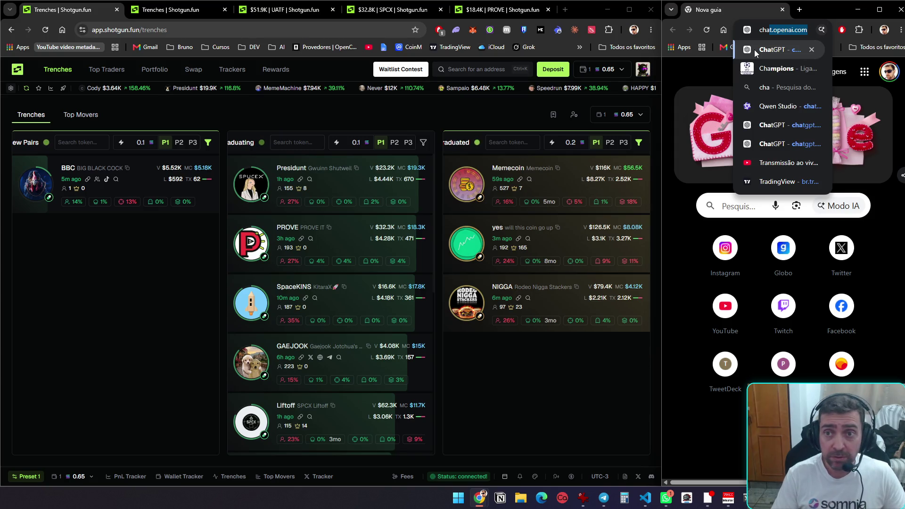
pyautogui.click(754, 50)
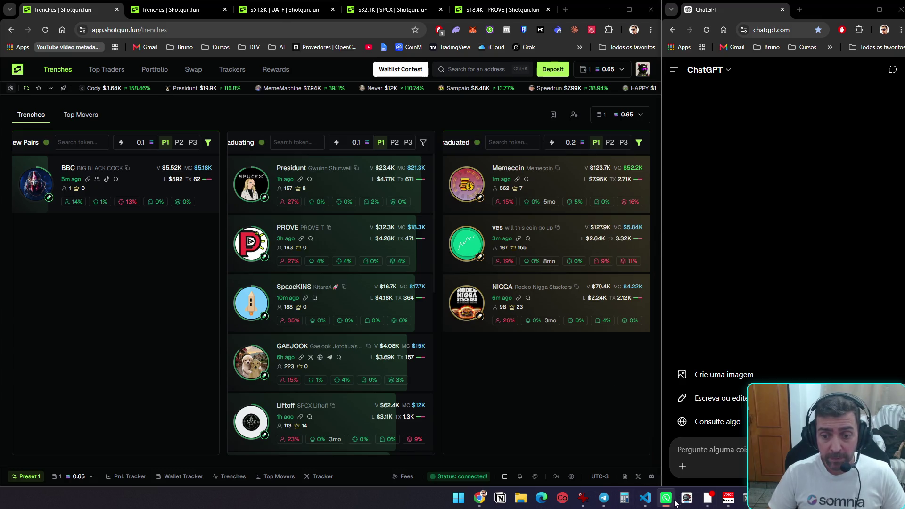
pyautogui.click(672, 72)
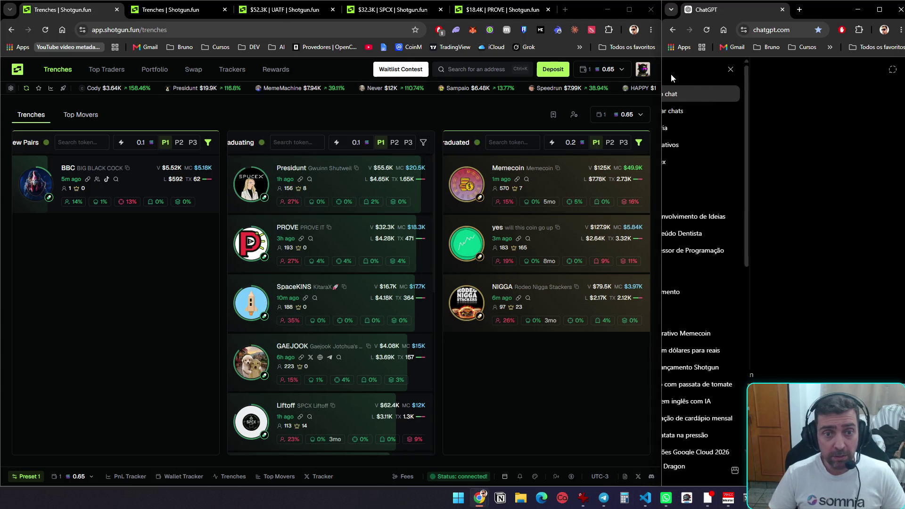
pyautogui.click(721, 337)
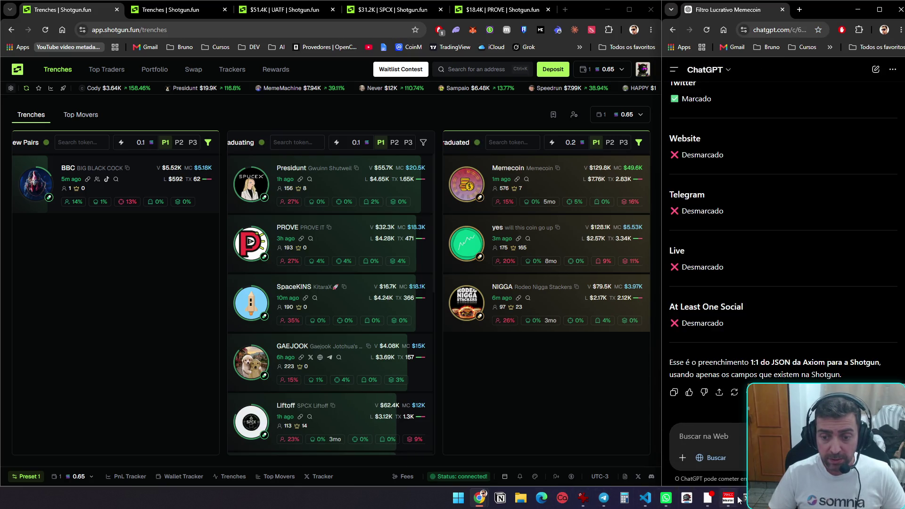
# Launch Discord from the system search.
pyautogui.moveTo(687, 503)
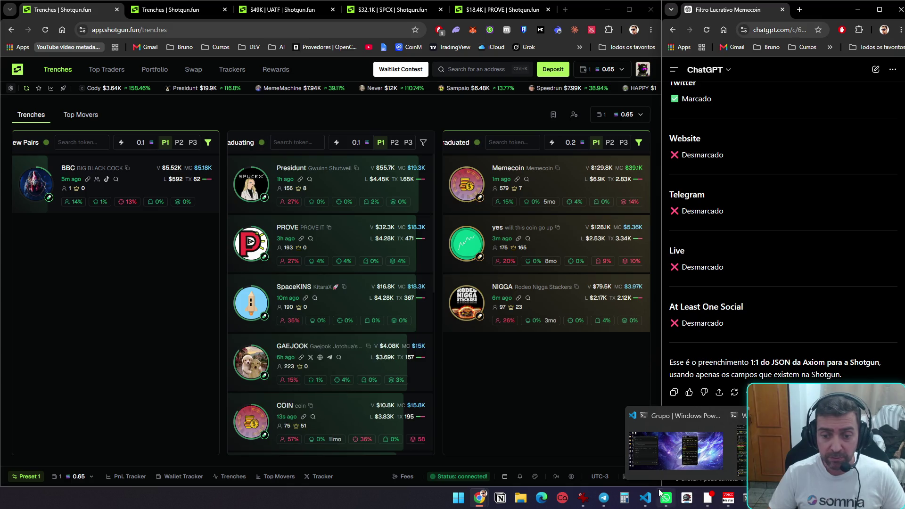
pyautogui.moveTo(714, 496)
pyautogui.press('super')
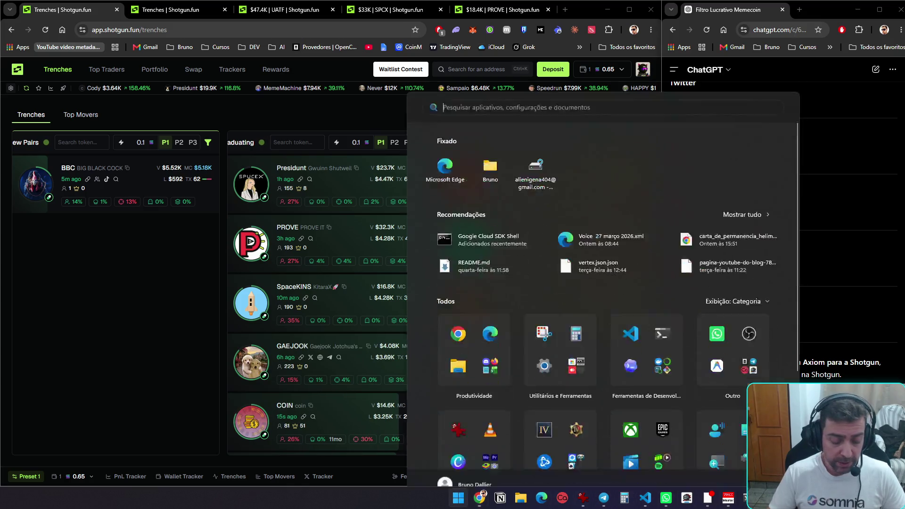
pyautogui.write('discord')
pyautogui.press('Return')
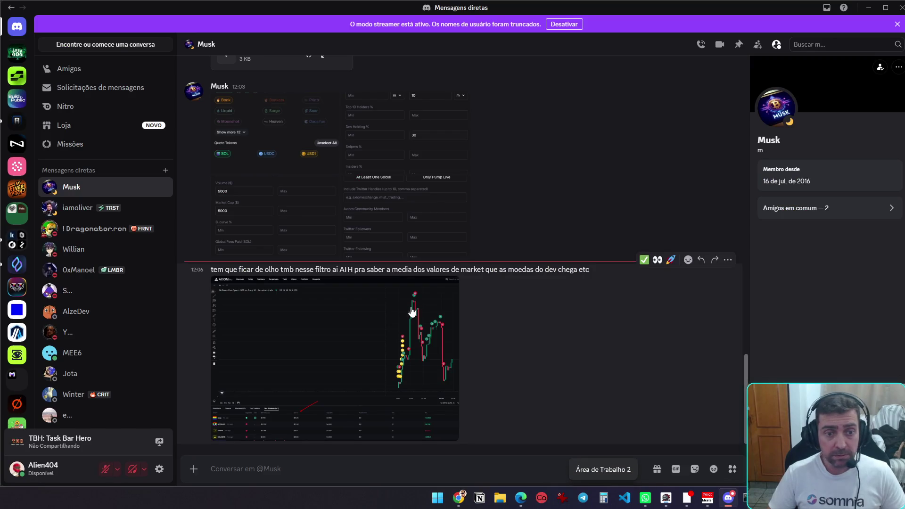
# Copy all of the message.txt filter JSON from the DM, then minimize Discord.
pyautogui.scroll(10, 386, 343)
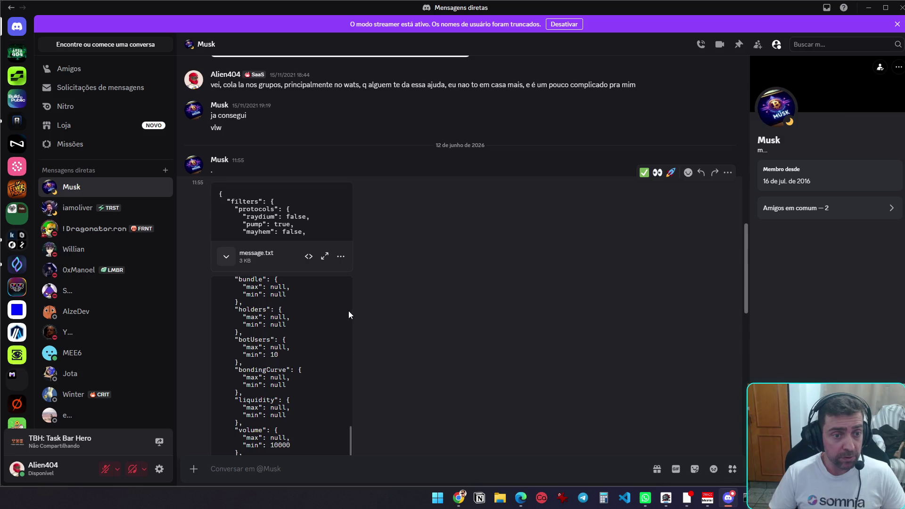
pyautogui.scroll(-5, 349, 315)
pyautogui.click(324, 337)
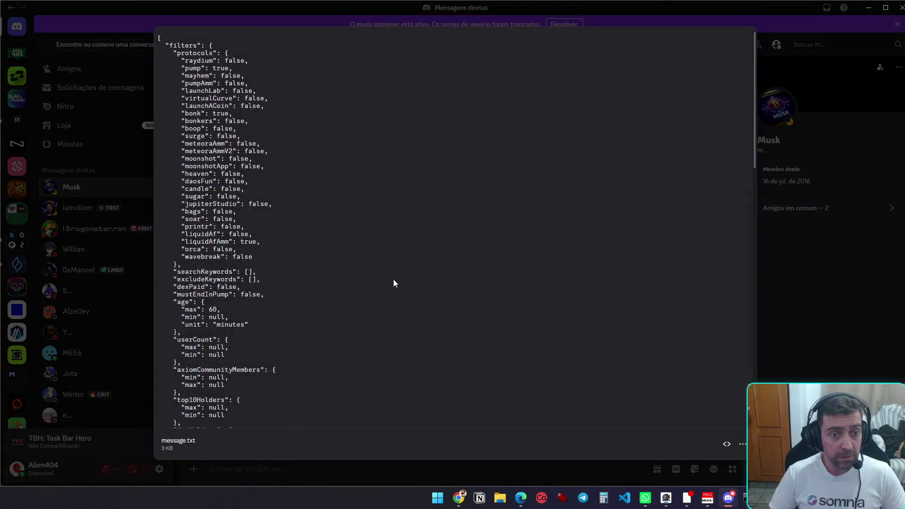
pyautogui.hotkey('ctrl', 'a')
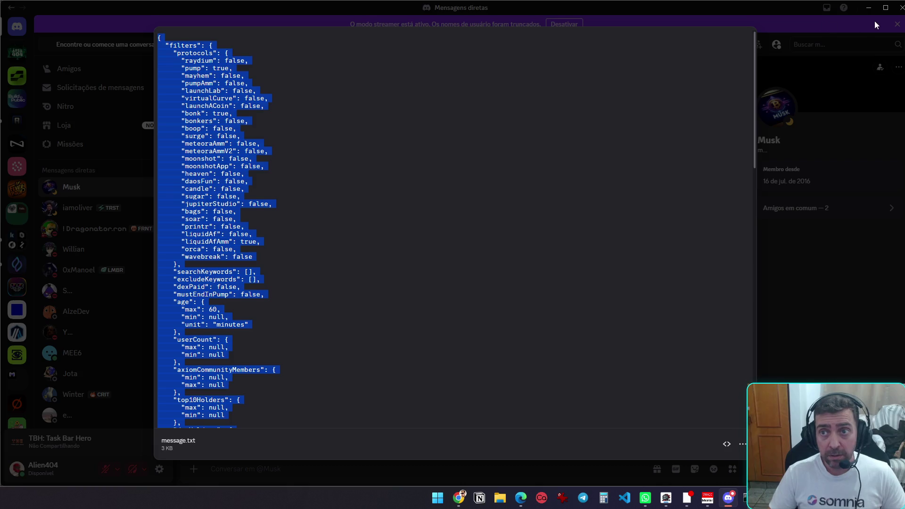
pyautogui.click(866, 8)
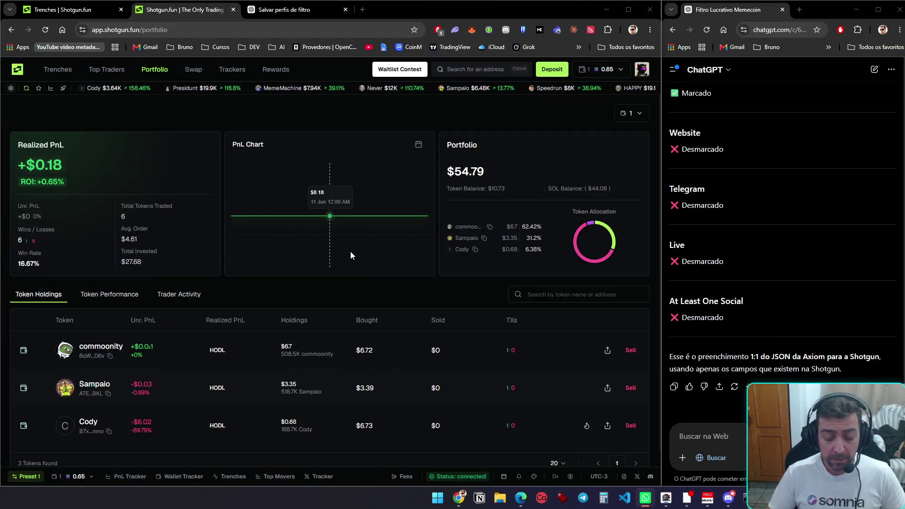
# Send ChatGPT 'agora me ajuda com' with the pasted filter JSON, and view PROVE's trade page.
pyautogui.press('ctrl+super+Left')
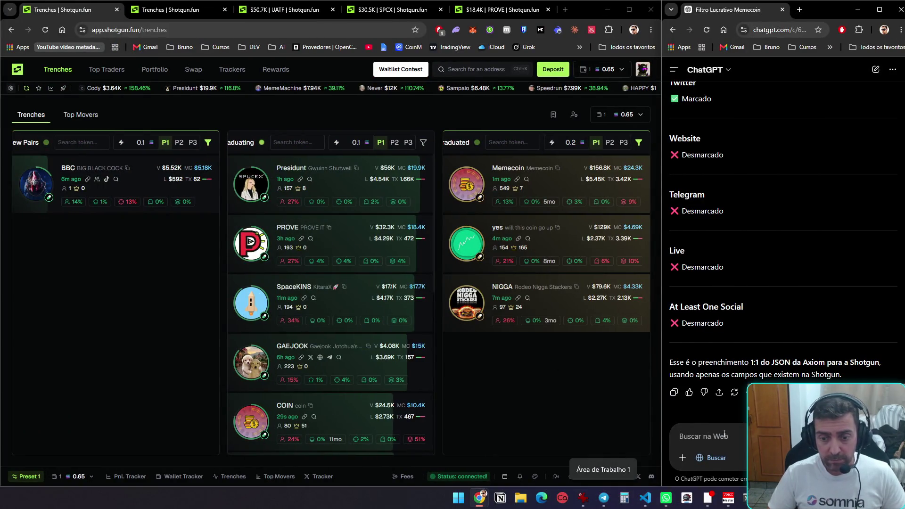
pyautogui.write('agora me ajuda com')
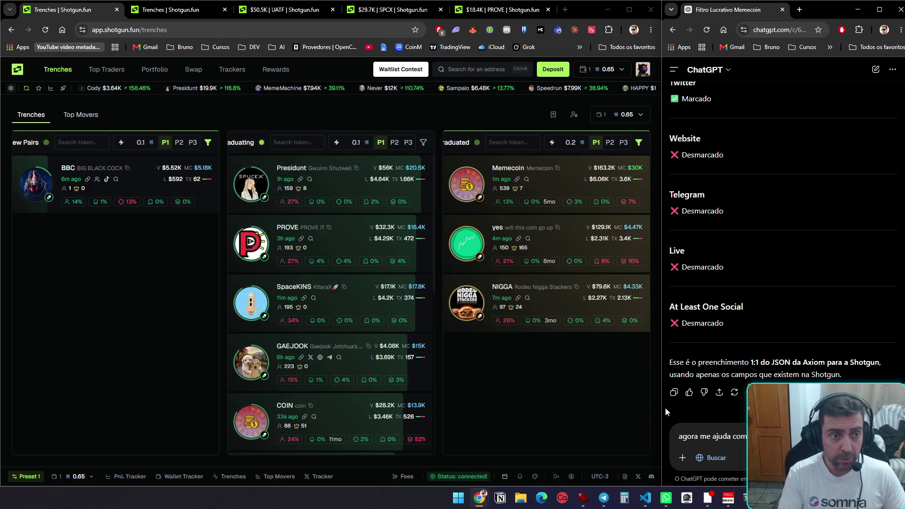
pyautogui.hotkey('ctrl', 'v')
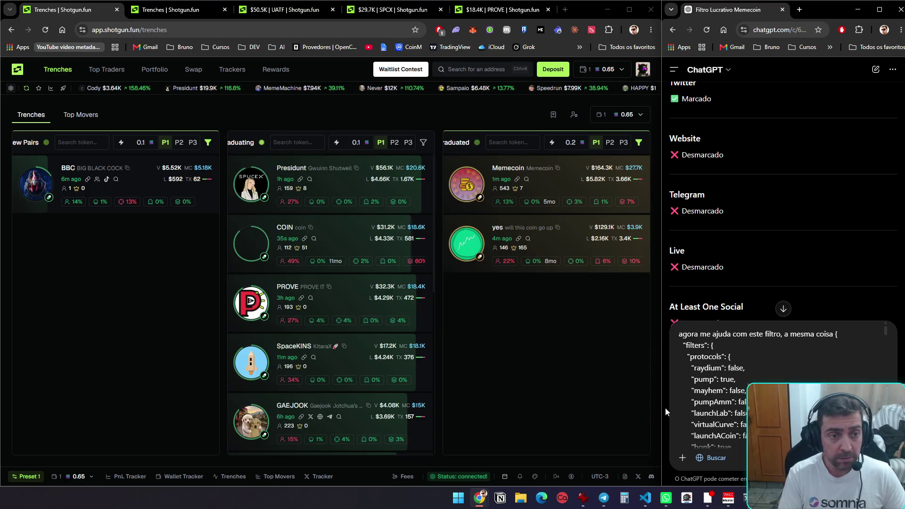
pyautogui.press('Return')
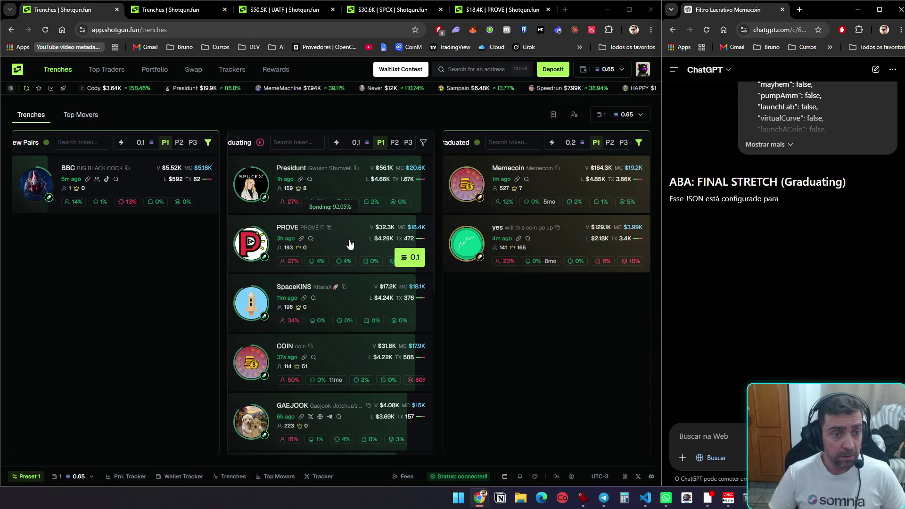
pyautogui.click(351, 243)
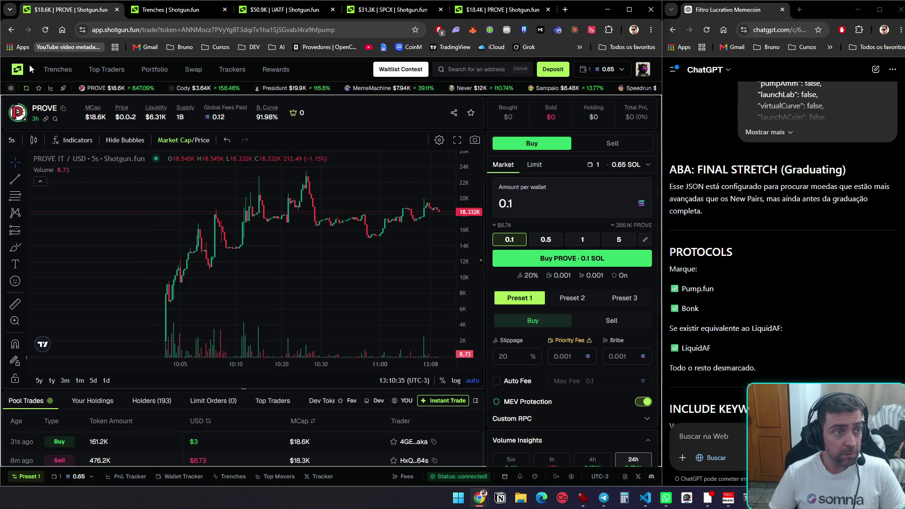
# Return to Trenches and open the COIN card from the Graduating column.
pyautogui.moveTo(53, 76)
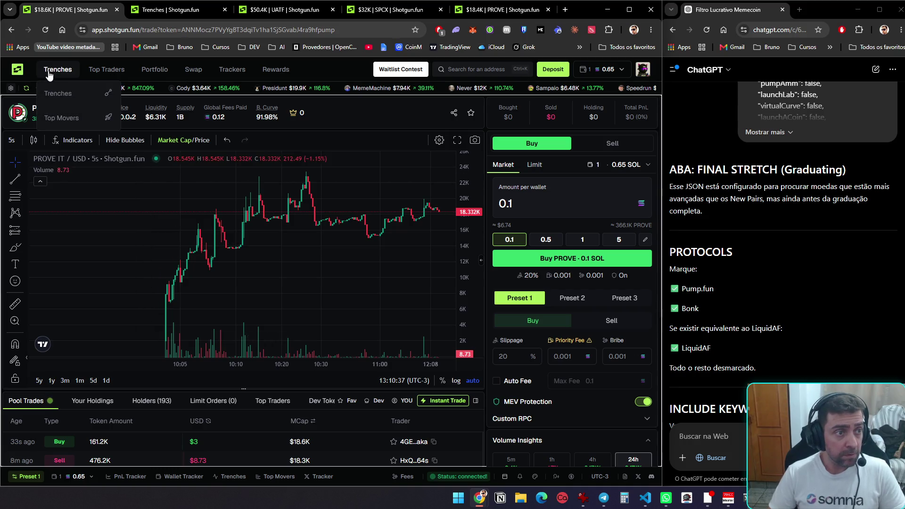
pyautogui.click(49, 74)
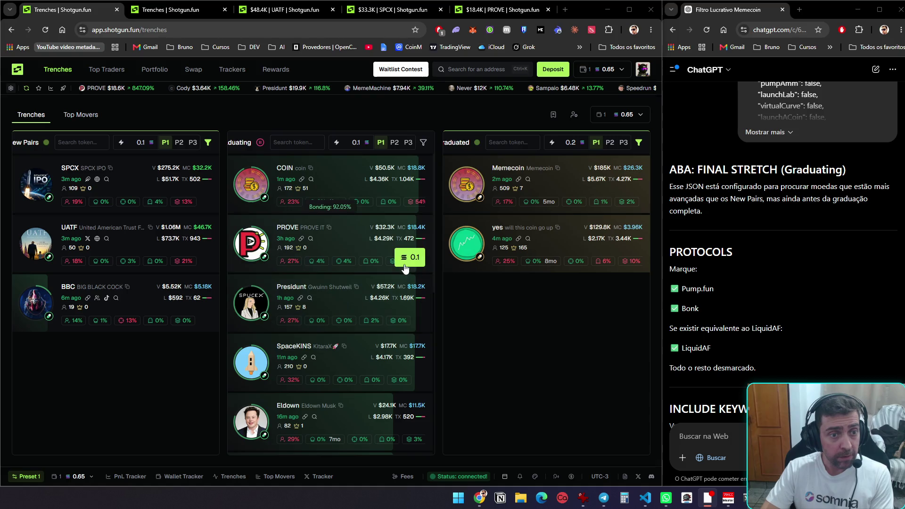
pyautogui.click(336, 184)
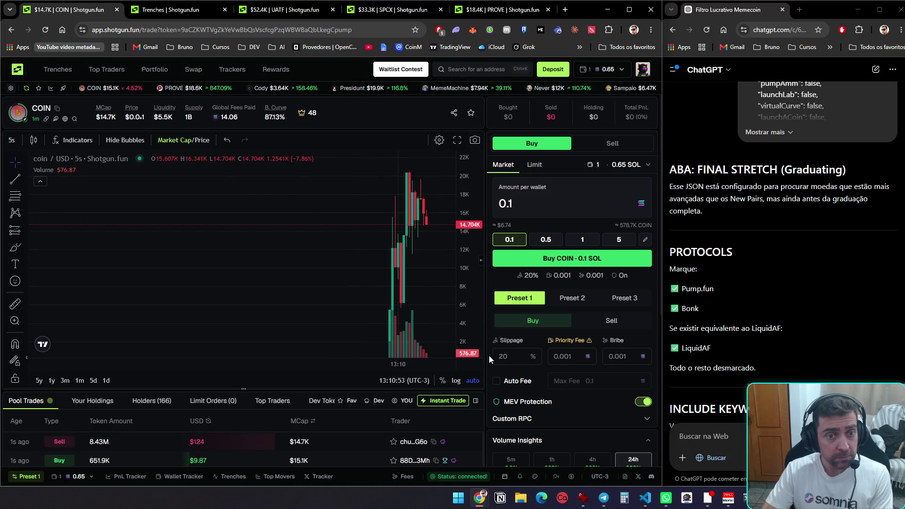
# Change COIN's amount per wallet from 0.1 to 0.05 SOL and use 1s chart candles.
pyautogui.click(547, 181)
pyautogui.press('BackSpace')
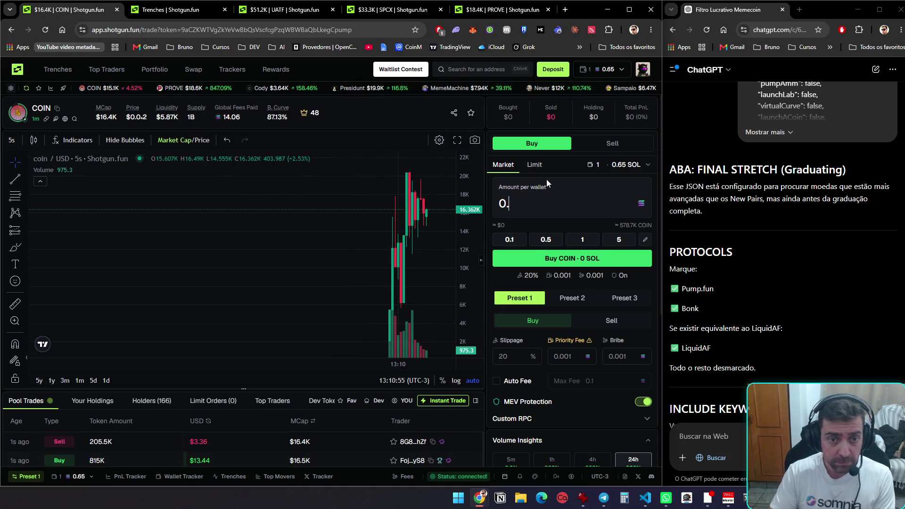
pyautogui.write('05')
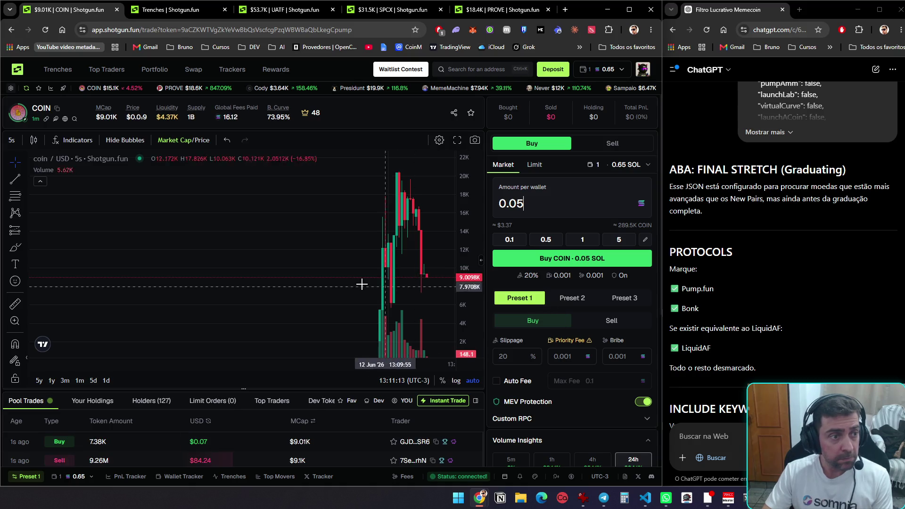
pyautogui.click(12, 141)
pyautogui.click(21, 173)
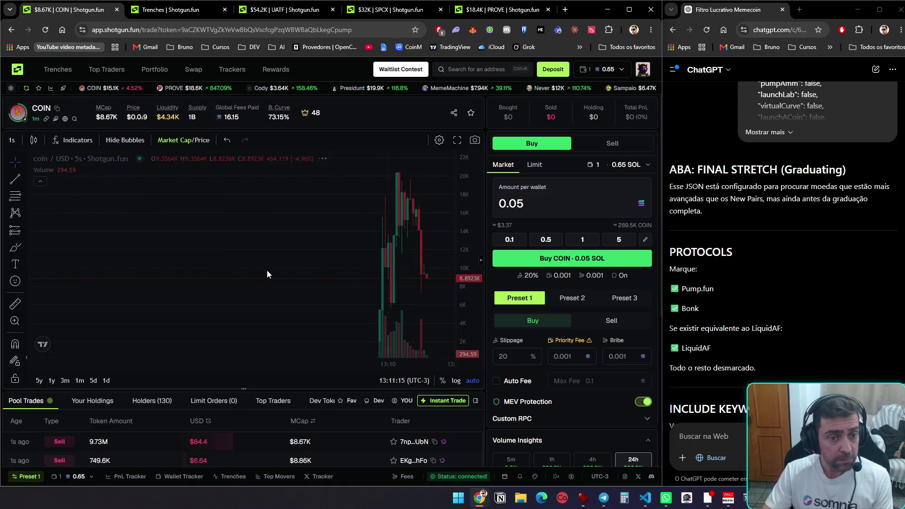
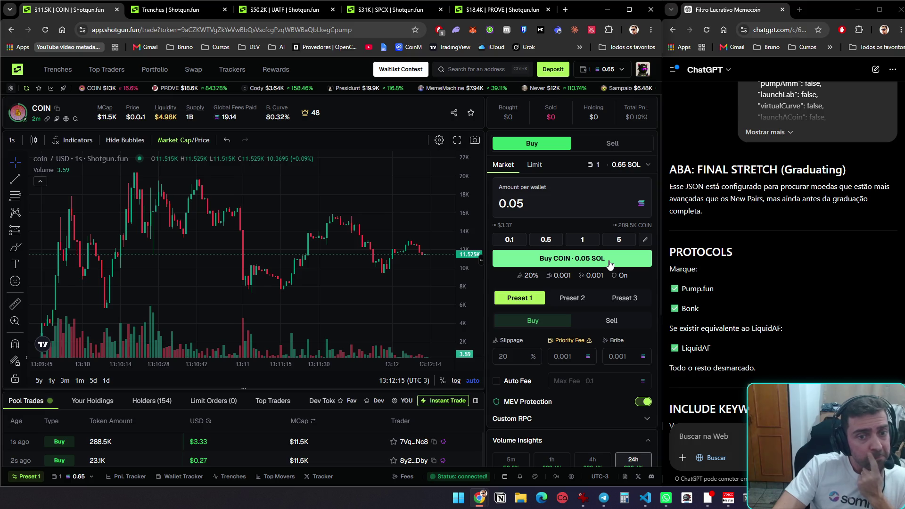
# Glance at the Trenches page, then go back to the COIN token chart.
pyautogui.click(177, 8)
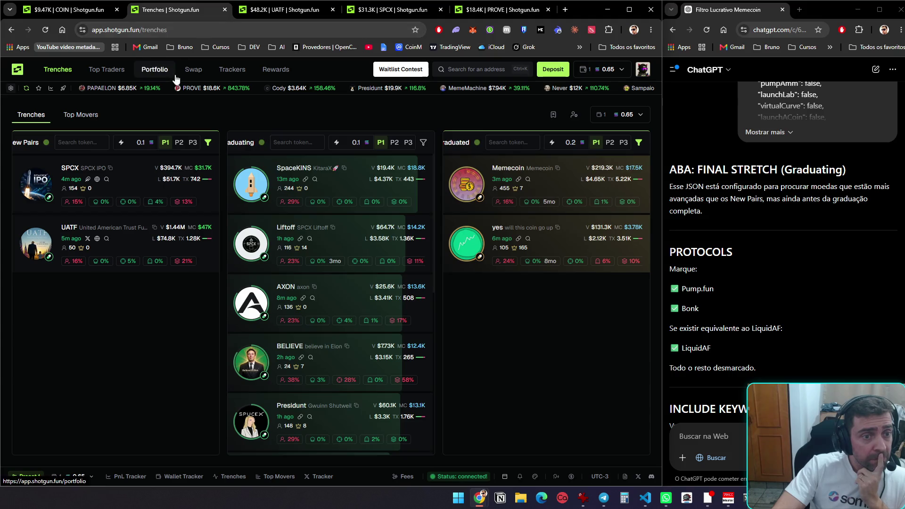
pyautogui.click(90, 6)
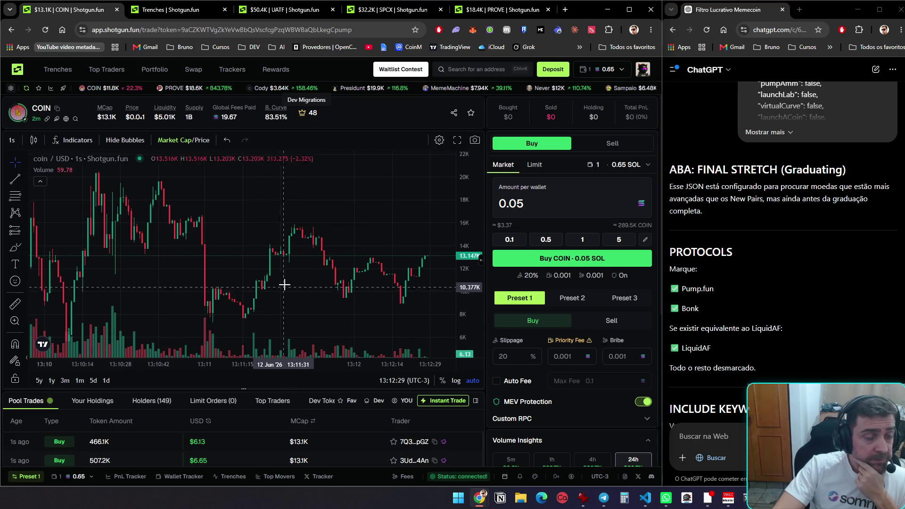
# Limit the Graduating protocols to Pump.fun and Bonk only.
pyautogui.hotkey('ctrl', '2')
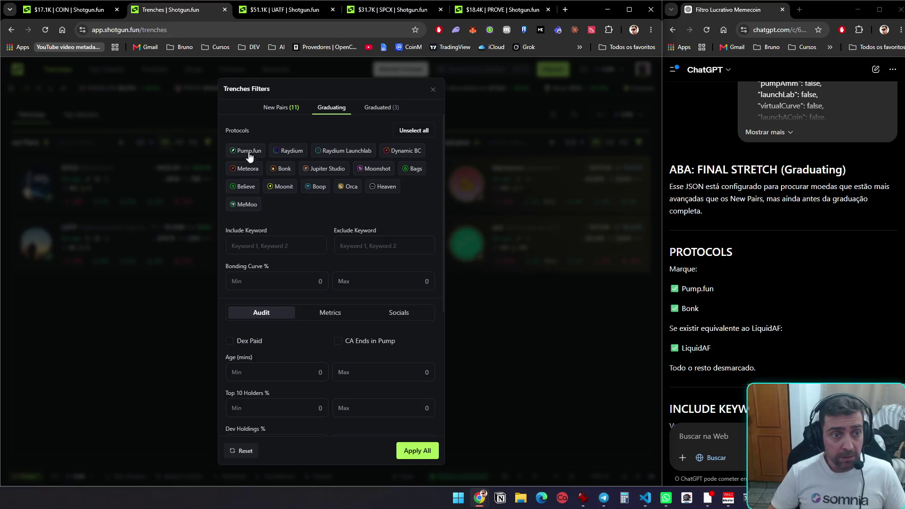
pyautogui.click(417, 132)
pyautogui.click(246, 152)
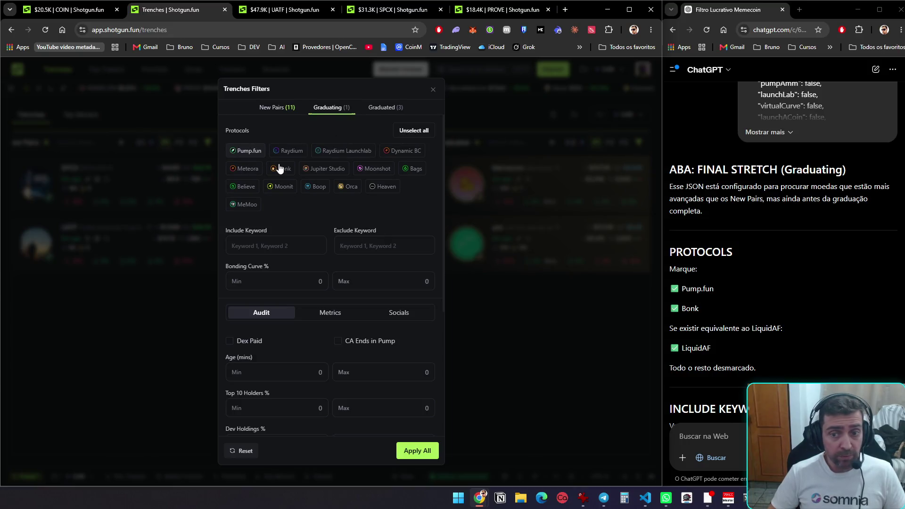
pyautogui.click(280, 169)
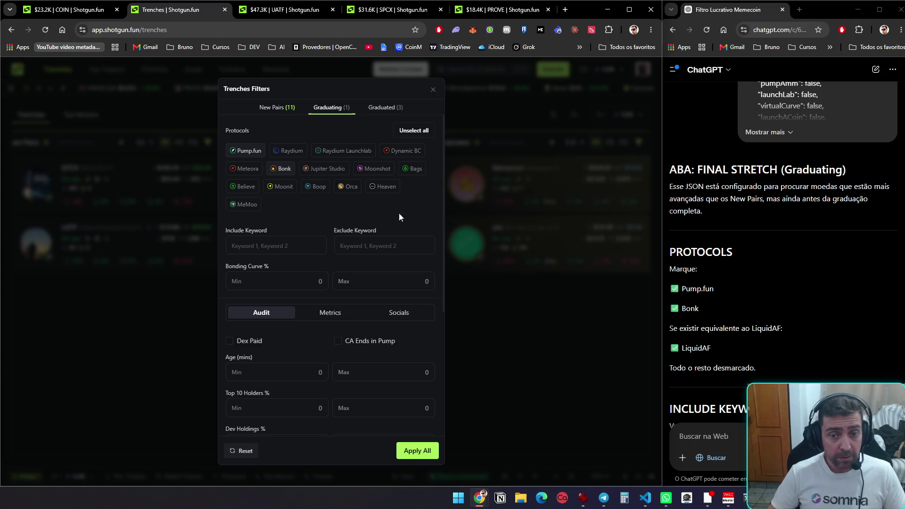
# Set Audit limits: Age max 600, Dev Holdings max 5, Insiders max 20.
pyautogui.scroll(-7, 730, 283)
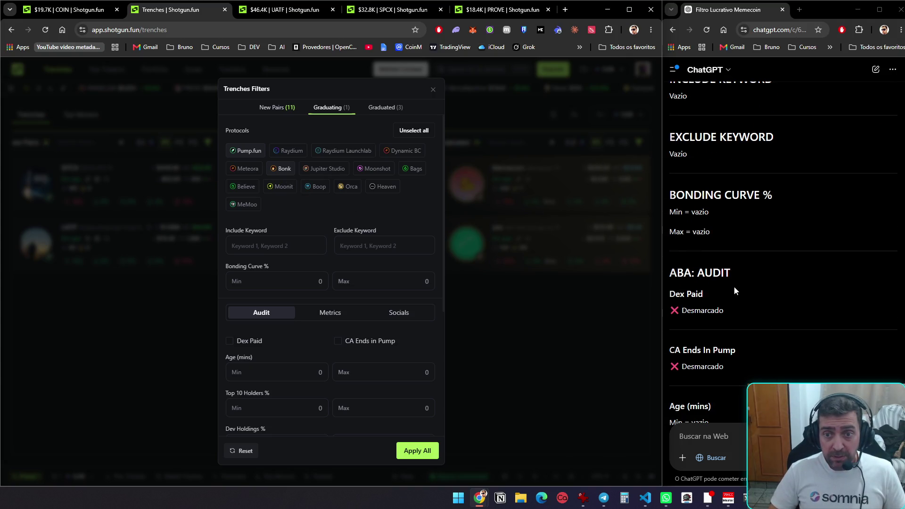
pyautogui.scroll(-3, 734, 287)
pyautogui.scroll(-2, 734, 286)
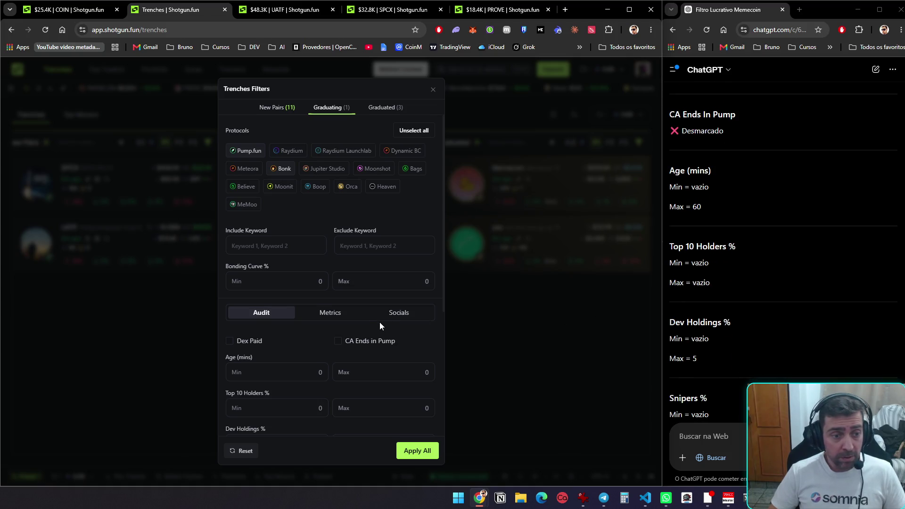
pyautogui.scroll(-2, 381, 324)
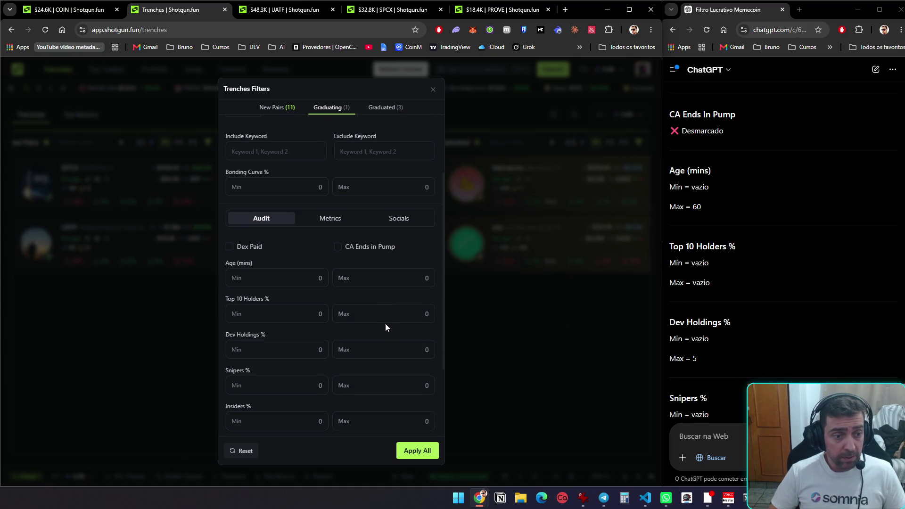
pyautogui.click(390, 272)
pyautogui.write('600')
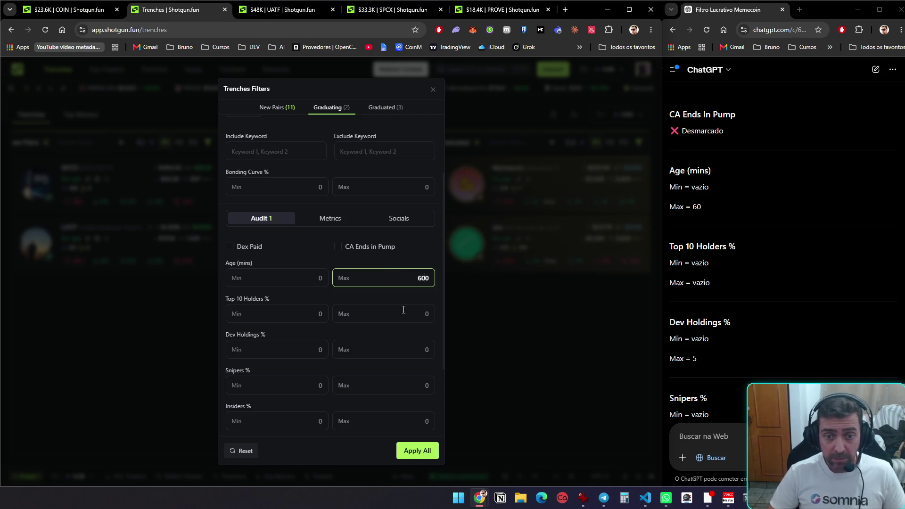
pyautogui.write('5')
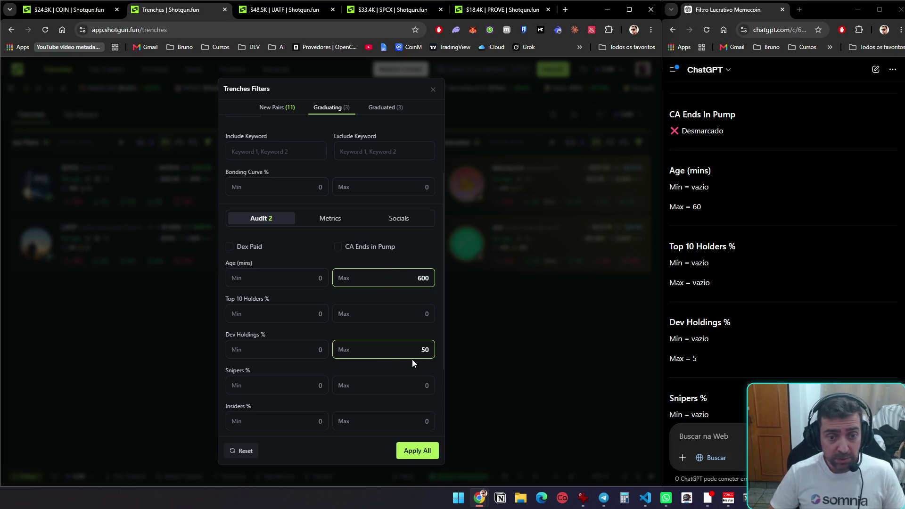
pyautogui.press('Delete')
pyautogui.scroll(-2, 431, 306)
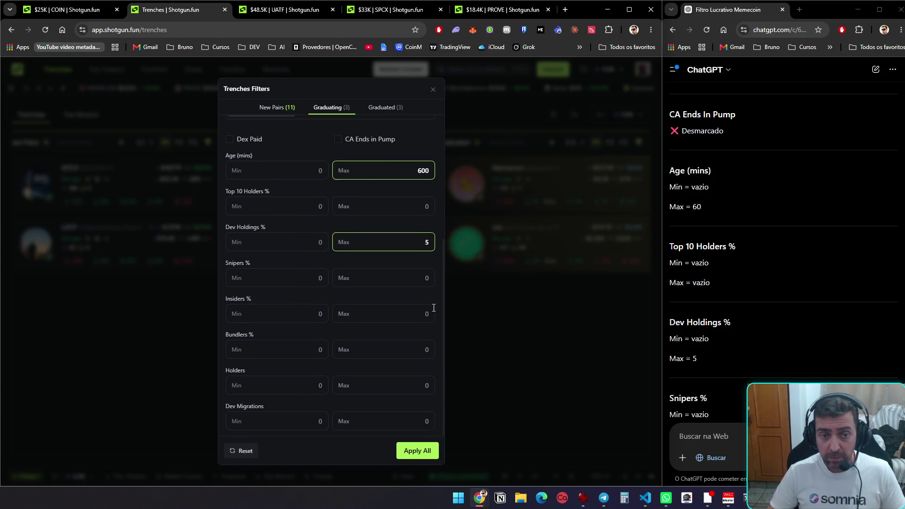
pyautogui.scroll(-7, 739, 276)
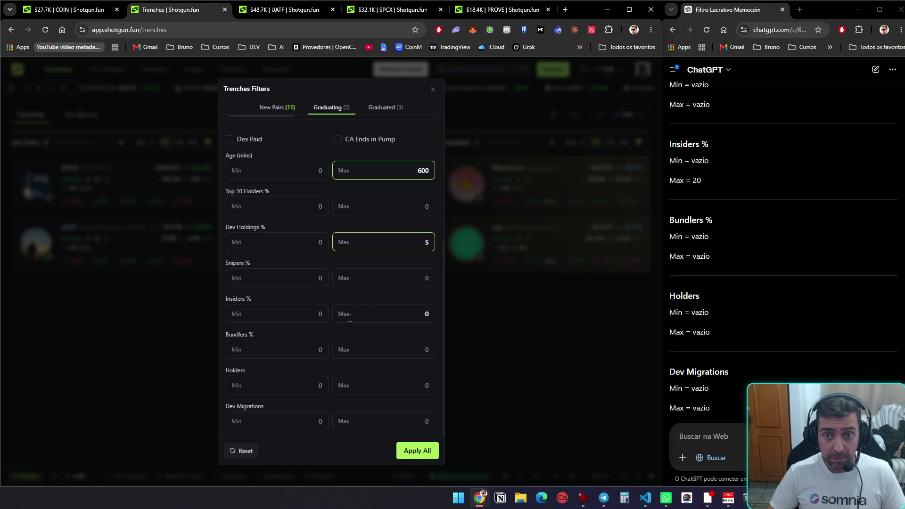
pyautogui.write('20')
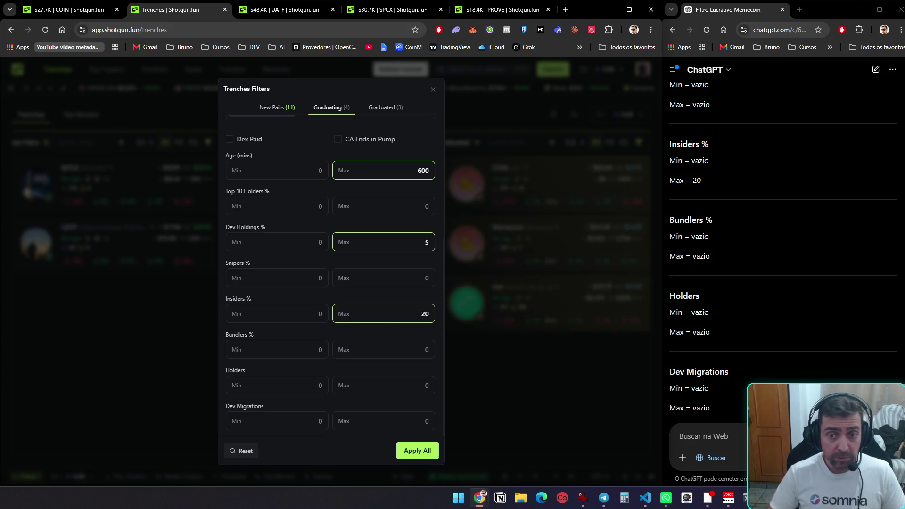
pyautogui.scroll(-5, 718, 301)
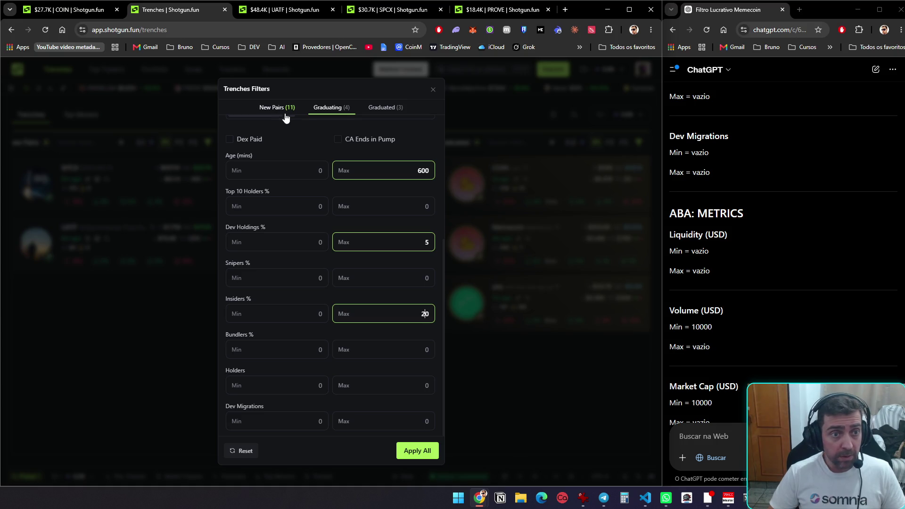
pyautogui.scroll(2, 313, 172)
# Set Metrics minimums of Volume 10000 and Market Cap 9992.
pyautogui.click(328, 206)
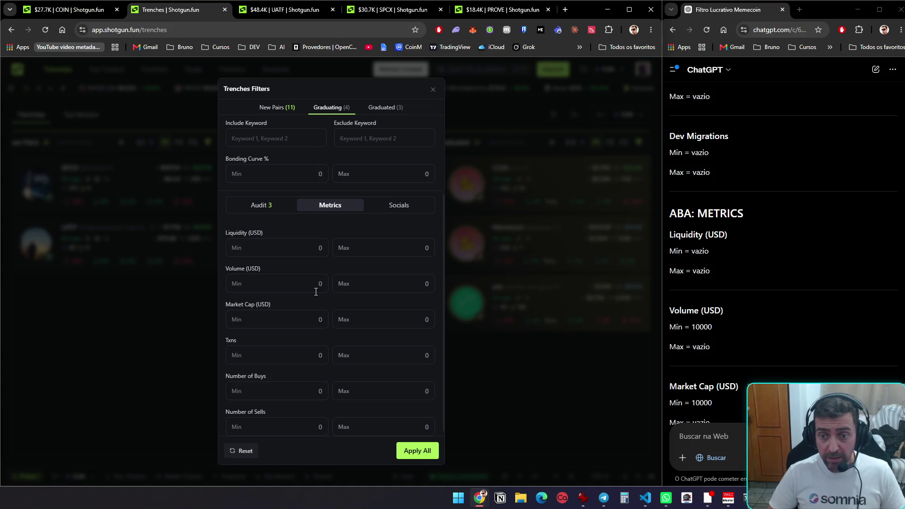
pyautogui.click(279, 283)
pyautogui.write('10000')
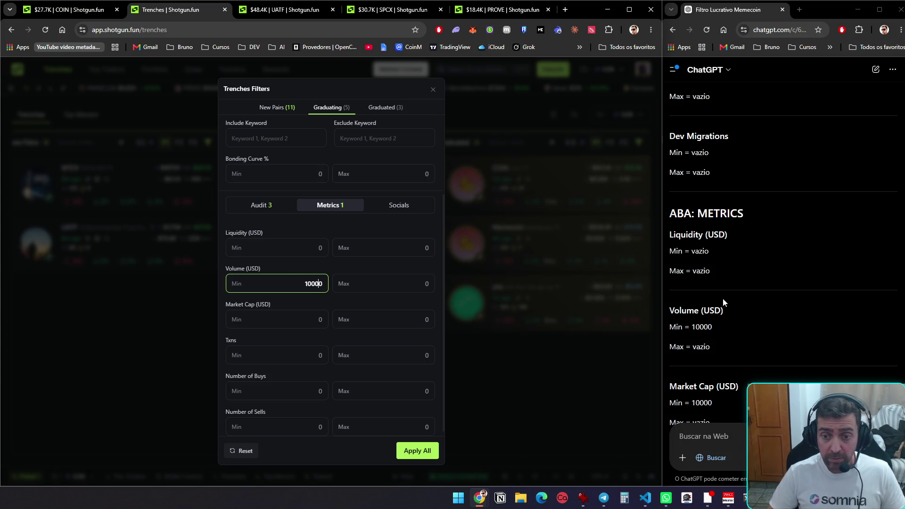
pyautogui.scroll(-3, 723, 299)
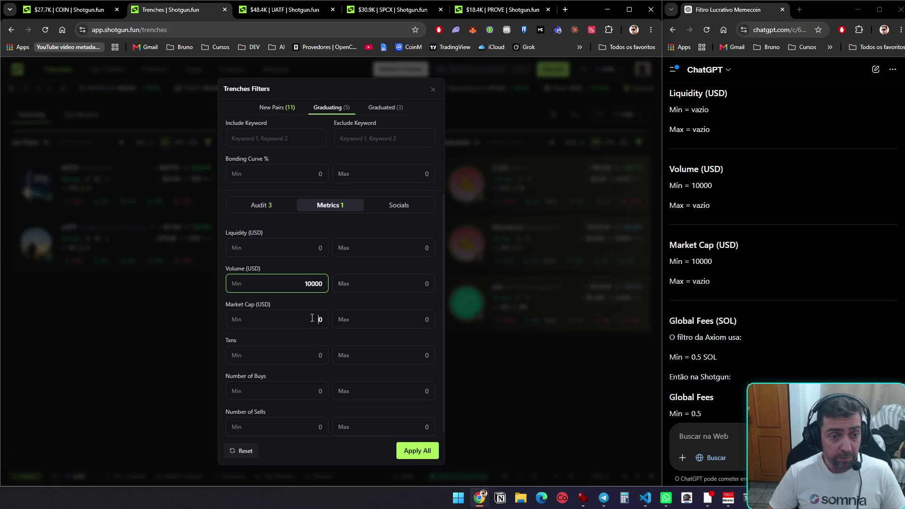
pyautogui.write('10000')
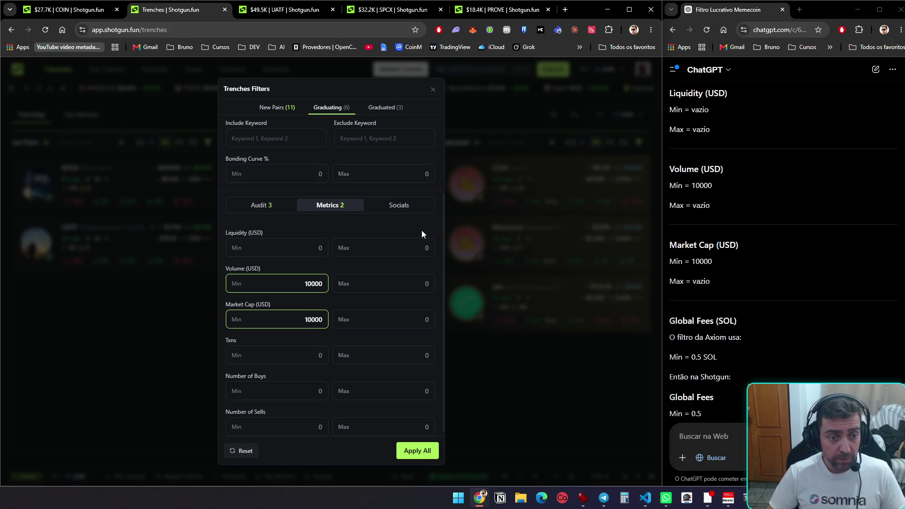
pyautogui.scroll(-2, 754, 261)
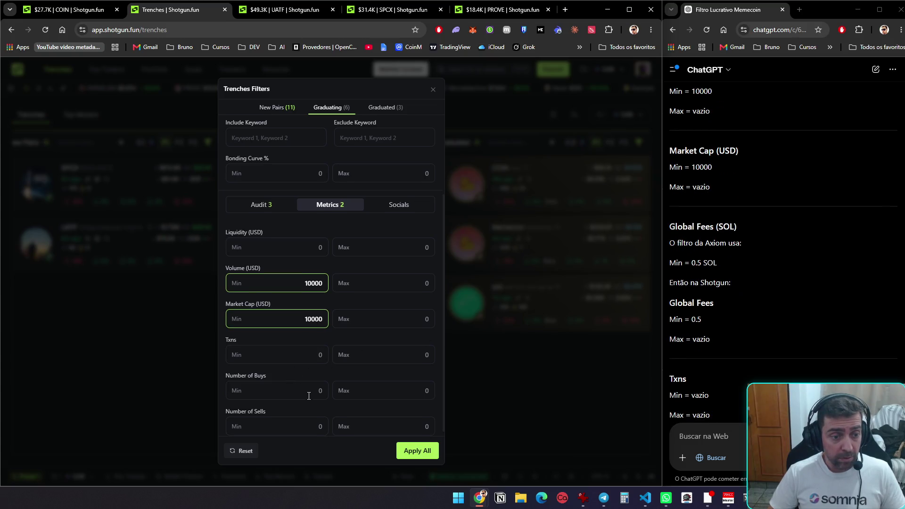
pyautogui.scroll(-1, 291, 405)
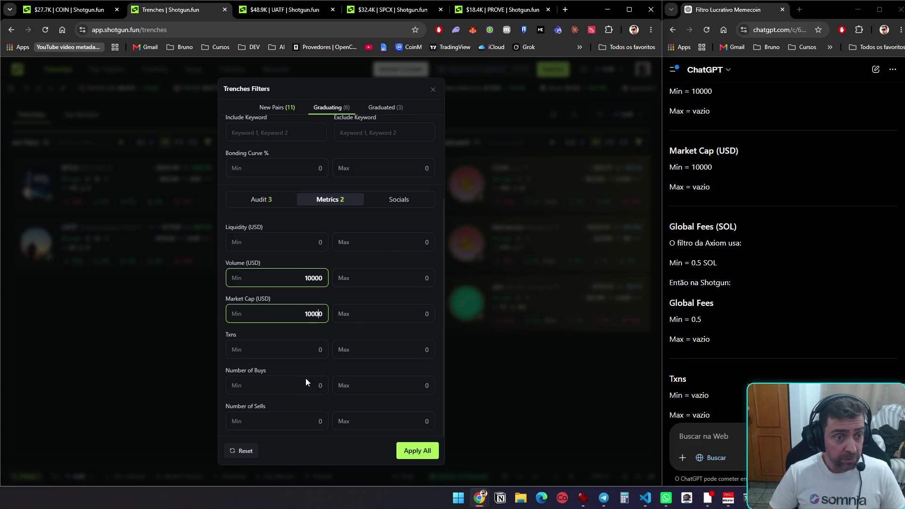
pyautogui.scroll(2, 306, 377)
pyautogui.scroll(-4, 309, 404)
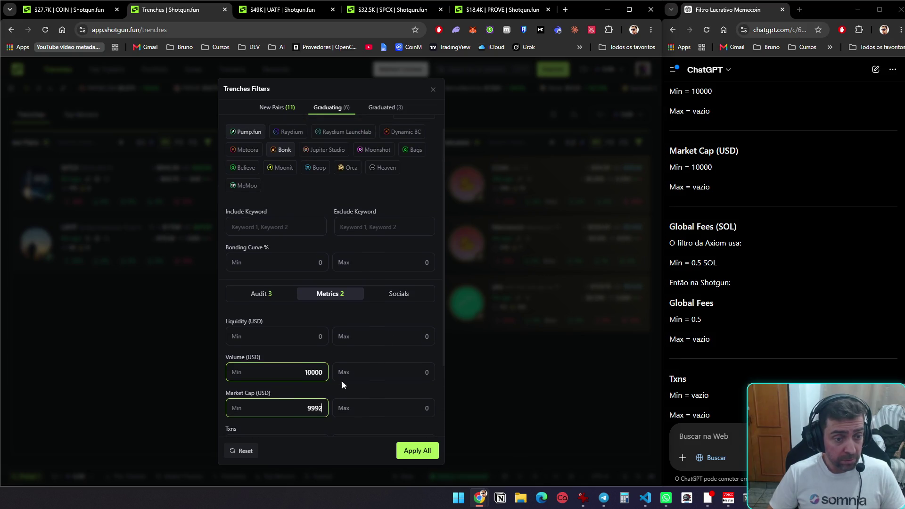
pyautogui.scroll(-2, 368, 343)
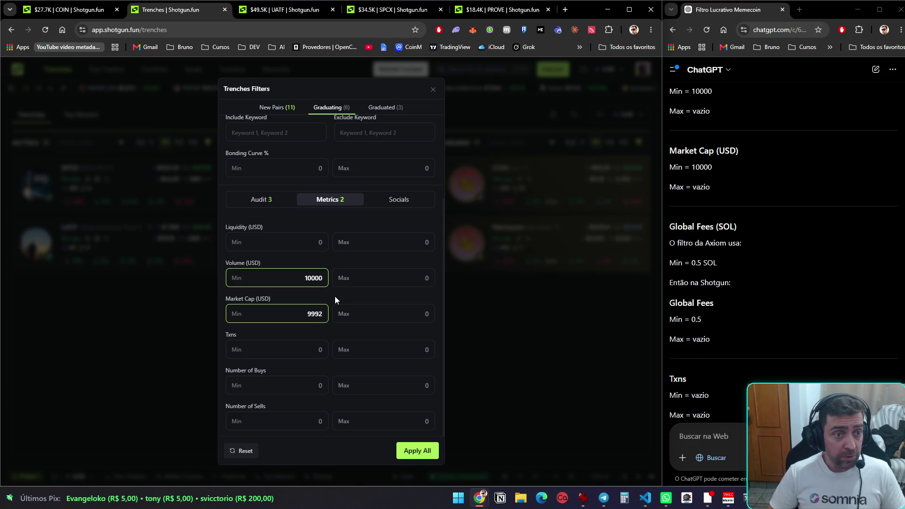
pyautogui.scroll(2, 335, 296)
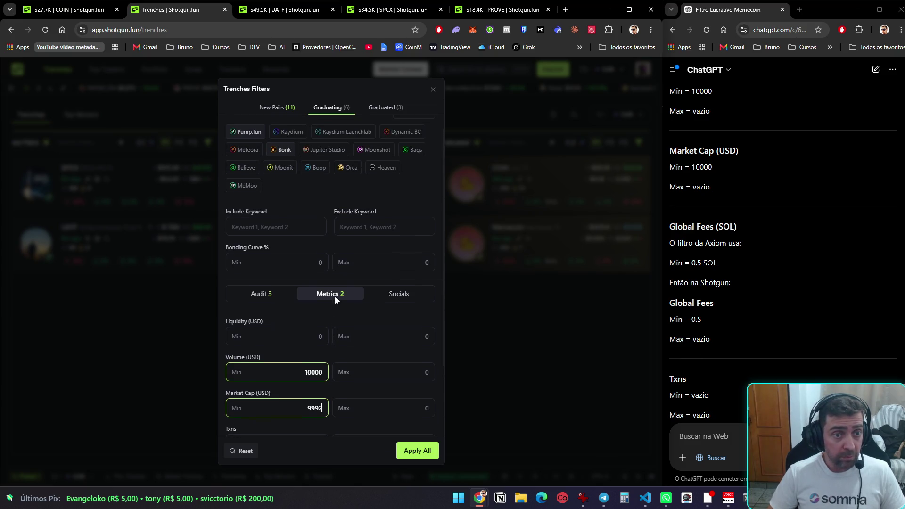
# Recheck the Audit values, return to Metrics, then view the COIN chart.
pyautogui.click(271, 295)
pyautogui.scroll(-3, 319, 323)
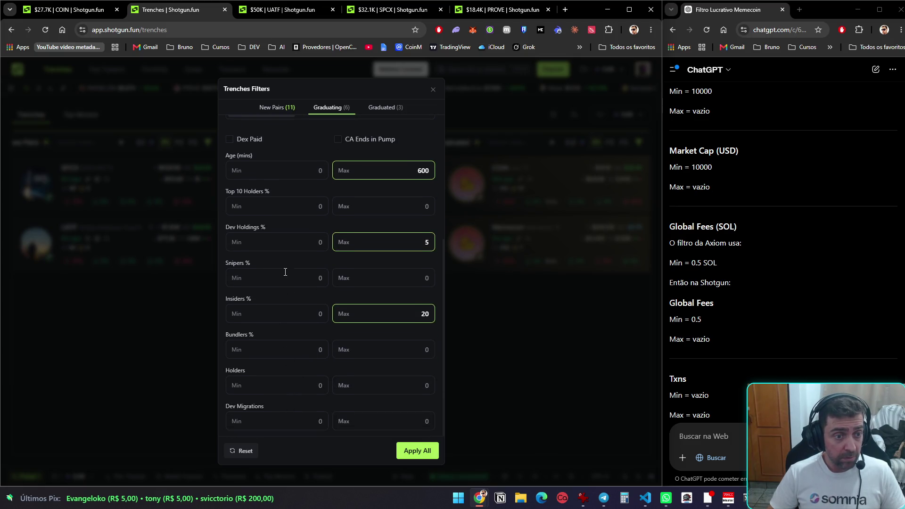
pyautogui.scroll(2, 285, 272)
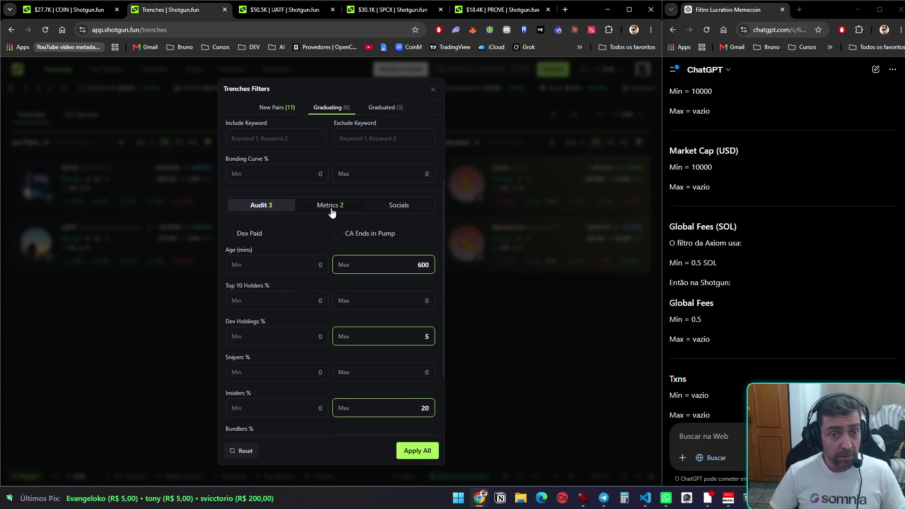
pyautogui.click(332, 212)
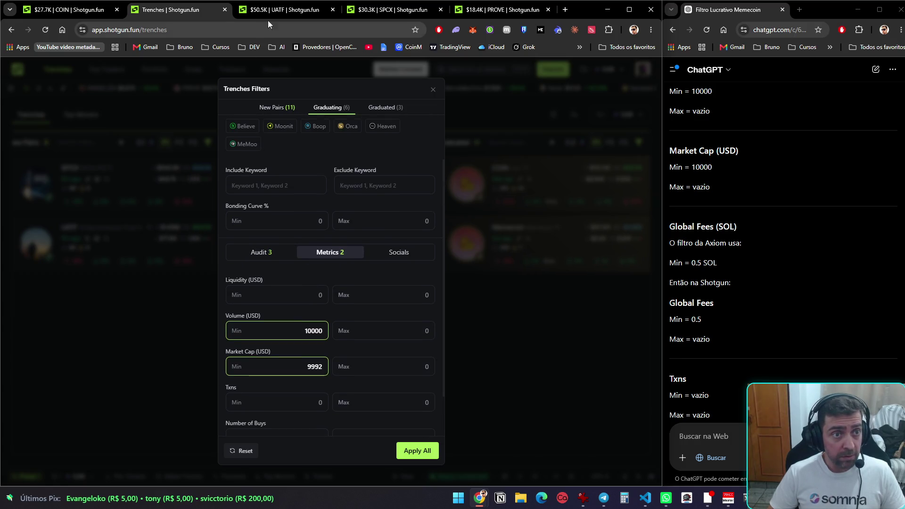
pyautogui.click(78, 12)
# Flip through the Trenches, UATF, COIN and SPCX tabs, ending on the PROVE chart.
pyautogui.scroll(-3, 263, 200)
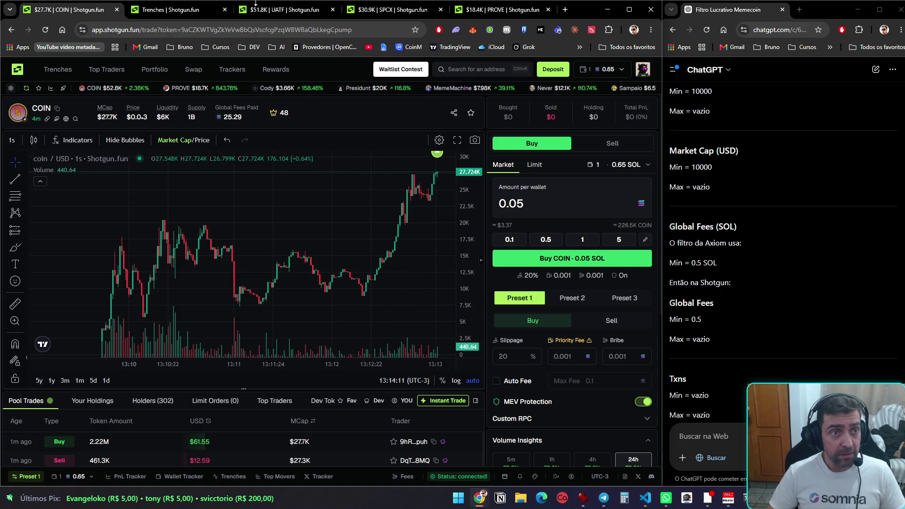
pyautogui.click(171, 15)
pyautogui.click(302, 16)
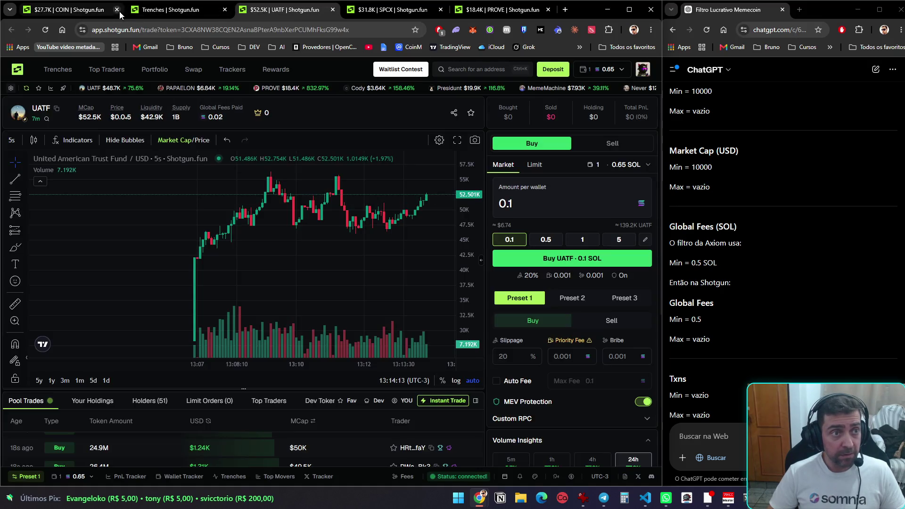
pyautogui.click(94, 11)
pyautogui.click(185, 11)
pyautogui.click(281, 13)
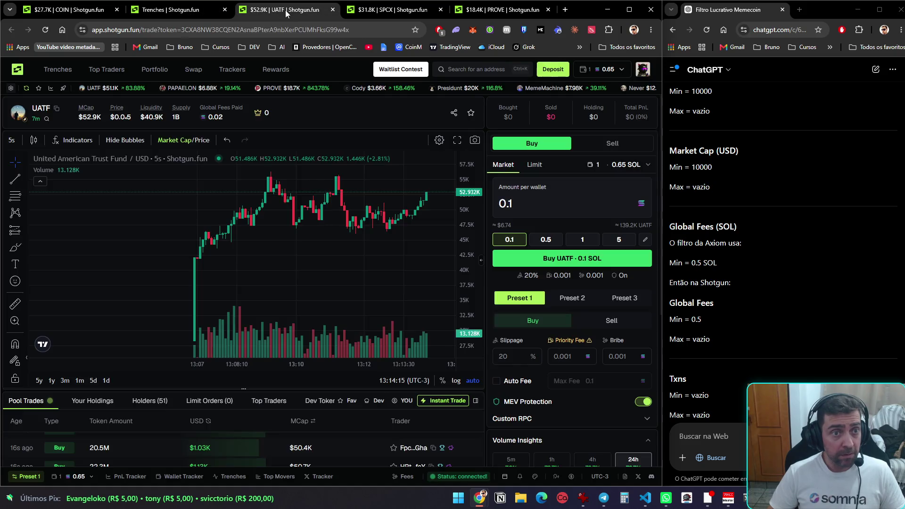
pyautogui.click(399, 11)
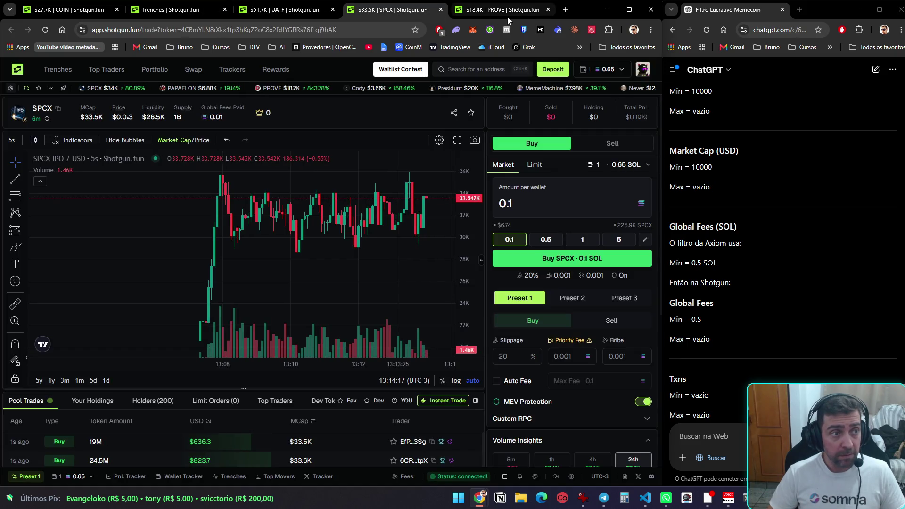
pyautogui.click(509, 15)
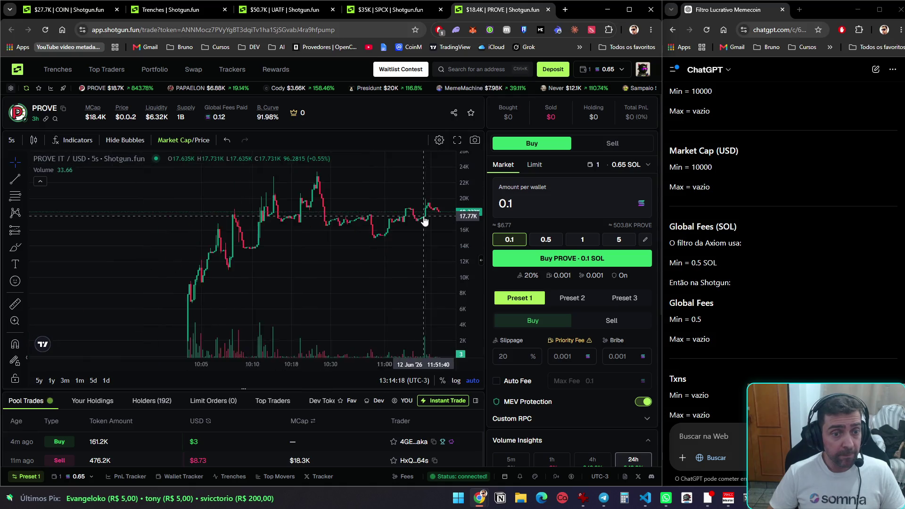
# Return to the Trenches filters and review the Audit limits.
pyautogui.click(166, 11)
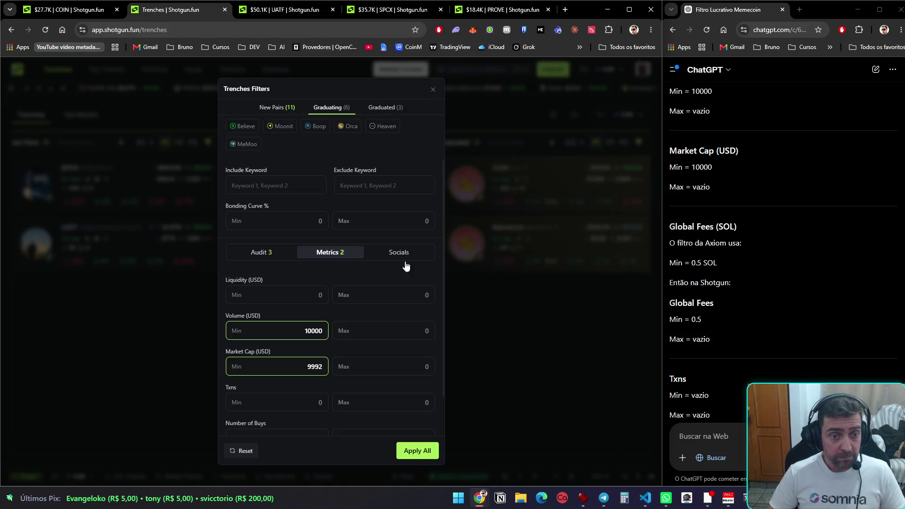
pyautogui.scroll(-2, 325, 297)
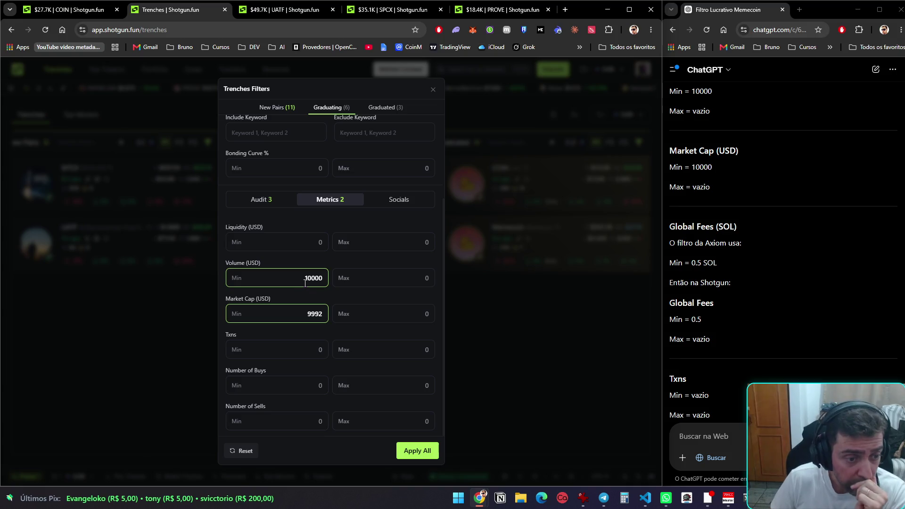
pyautogui.scroll(4, 330, 311)
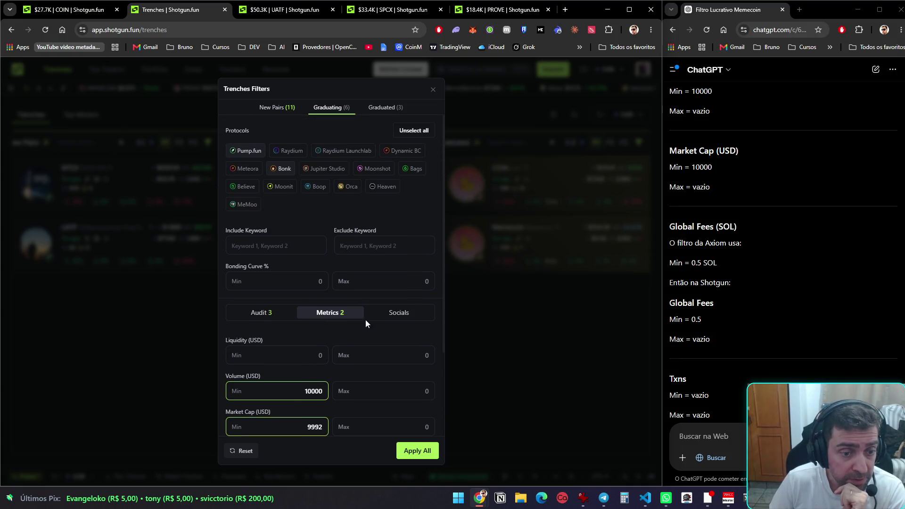
pyautogui.click(267, 313)
pyautogui.scroll(-3, 292, 327)
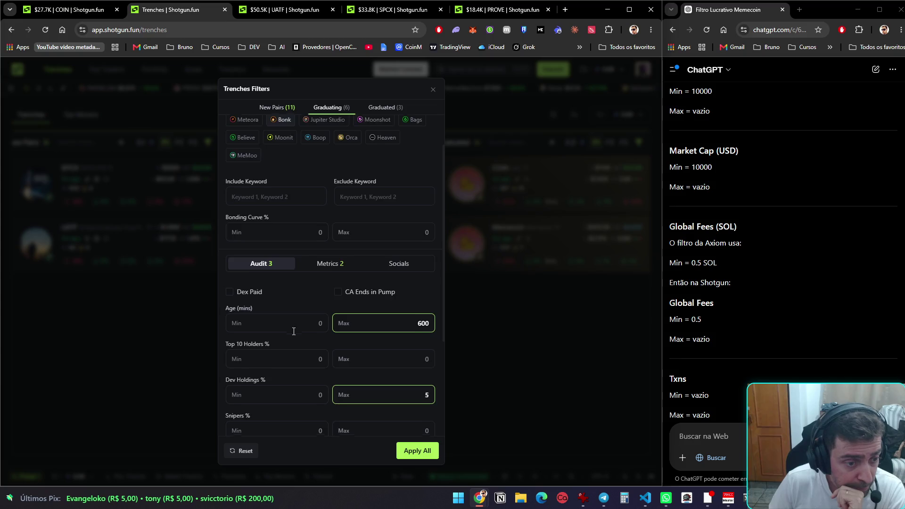
pyautogui.scroll(-4, 292, 332)
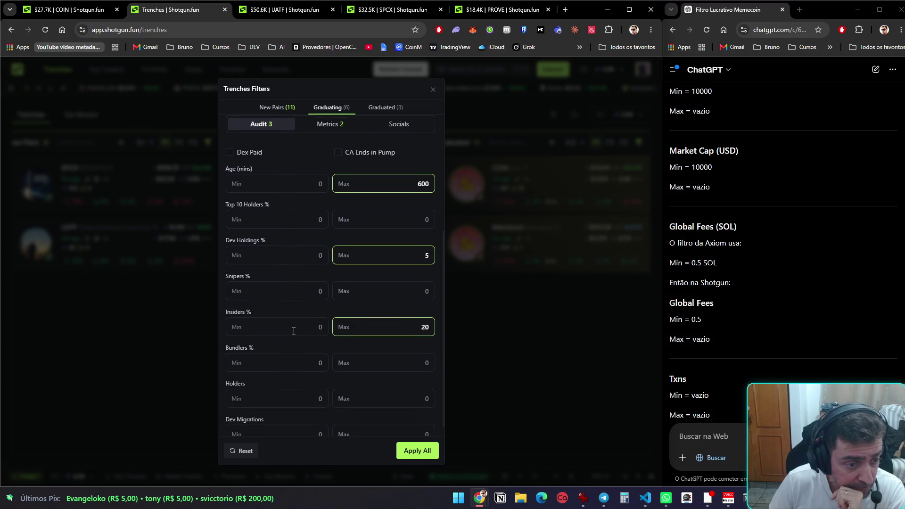
pyautogui.scroll(7, 293, 334)
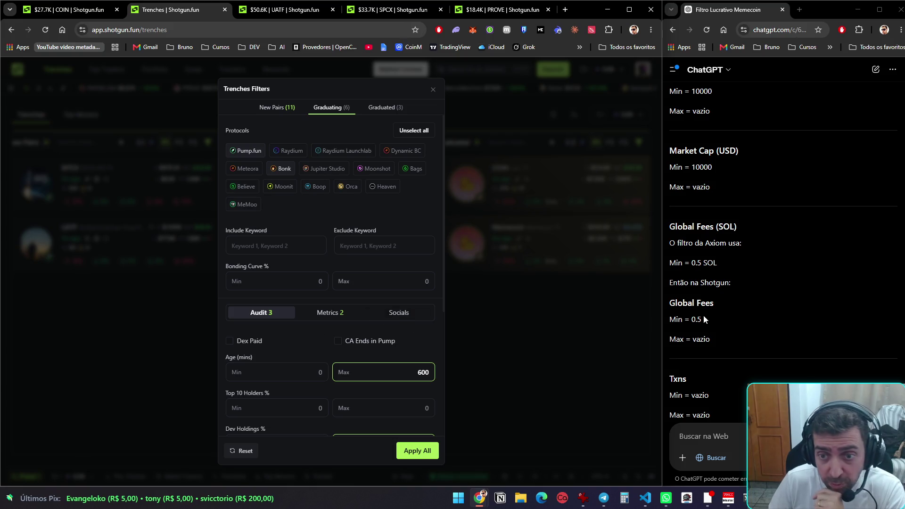
pyautogui.scroll(-2, 703, 318)
pyautogui.scroll(-2, 704, 319)
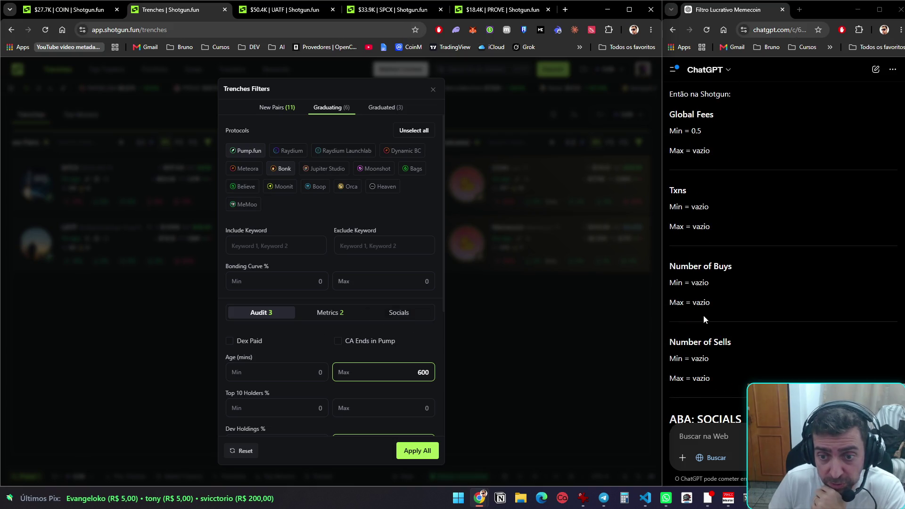
pyautogui.scroll(-4, 703, 315)
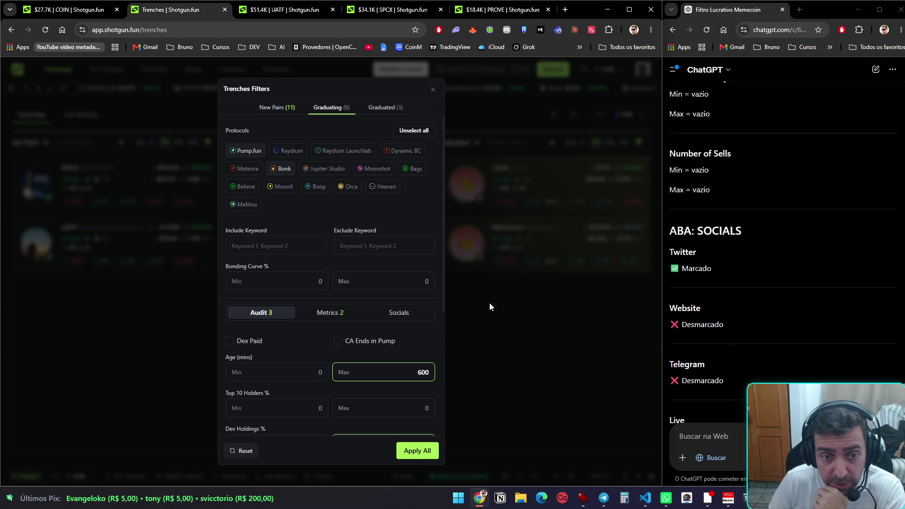
# Require a Twitter link in the Socials filters.
pyautogui.click(399, 312)
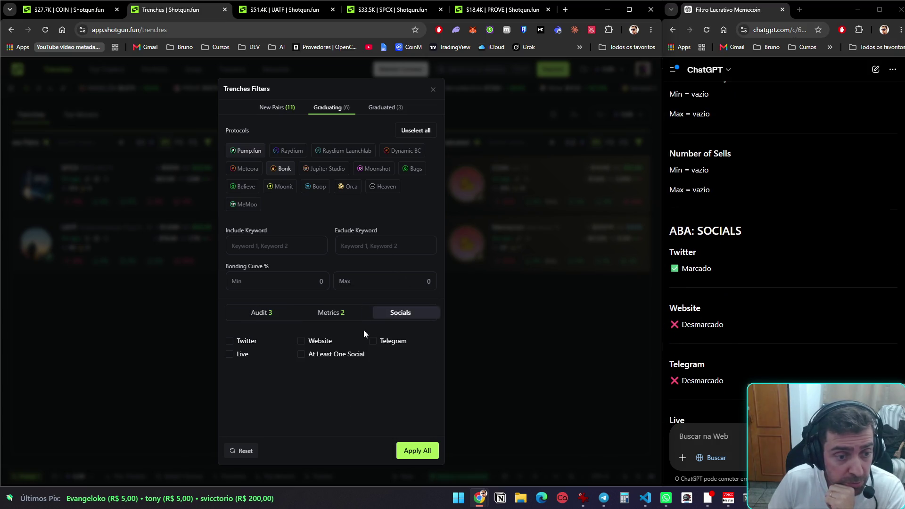
pyautogui.click(230, 340)
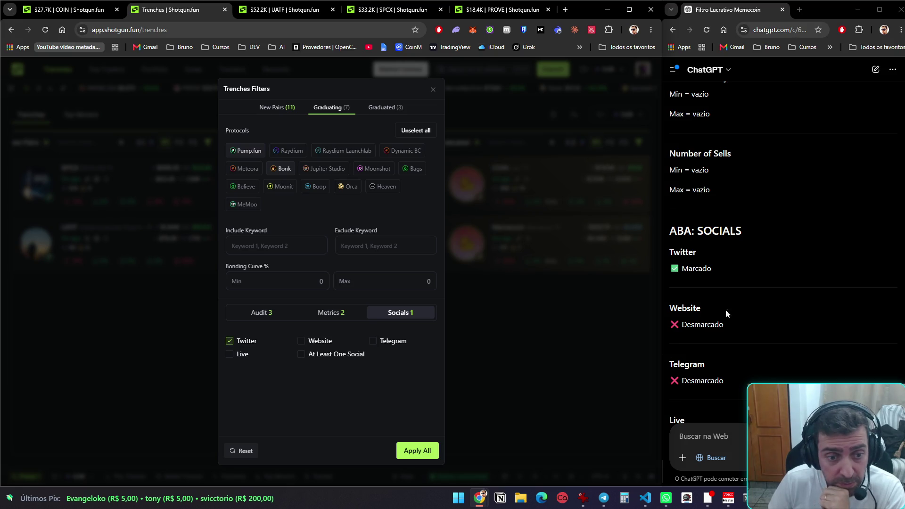
pyautogui.scroll(-5, 732, 302)
pyautogui.scroll(-1, 736, 312)
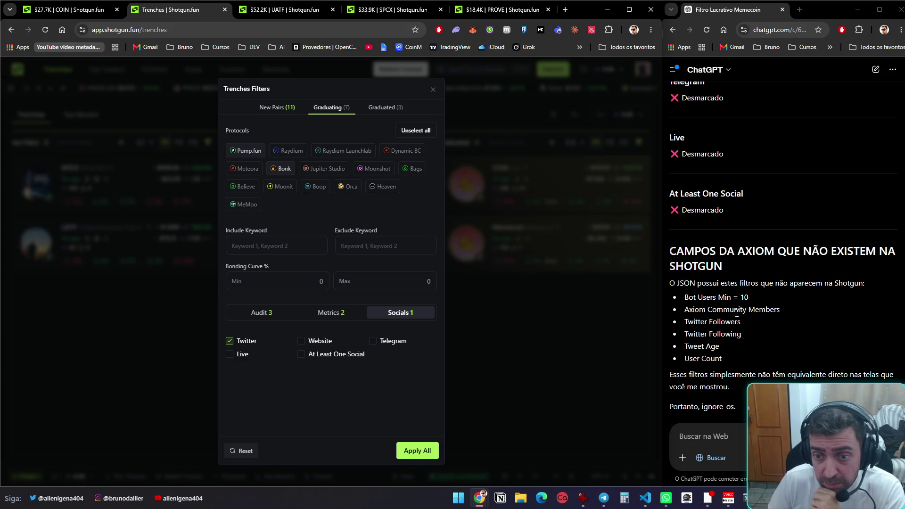
pyautogui.scroll(-4, 769, 308)
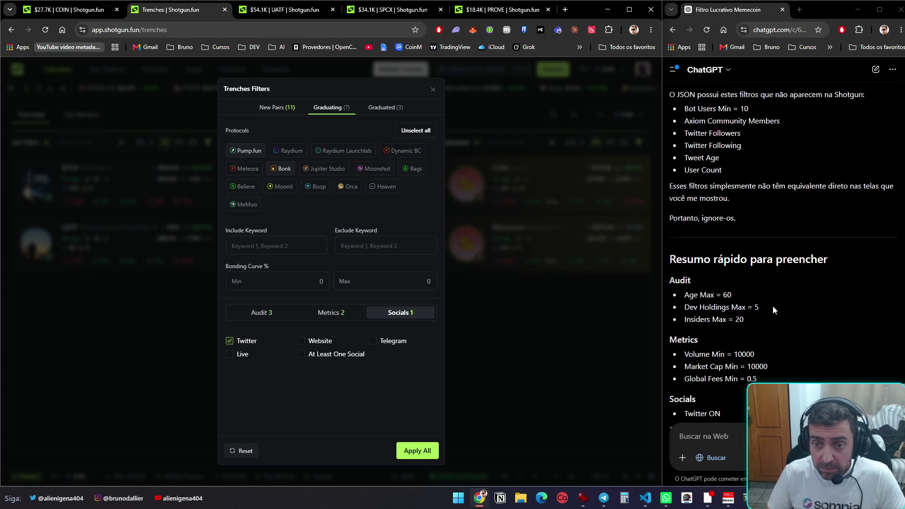
# Ask ChatGPT 'nao tem global fees' about Shotgun's missing global fees filter.
pyautogui.scroll(-1, 773, 307)
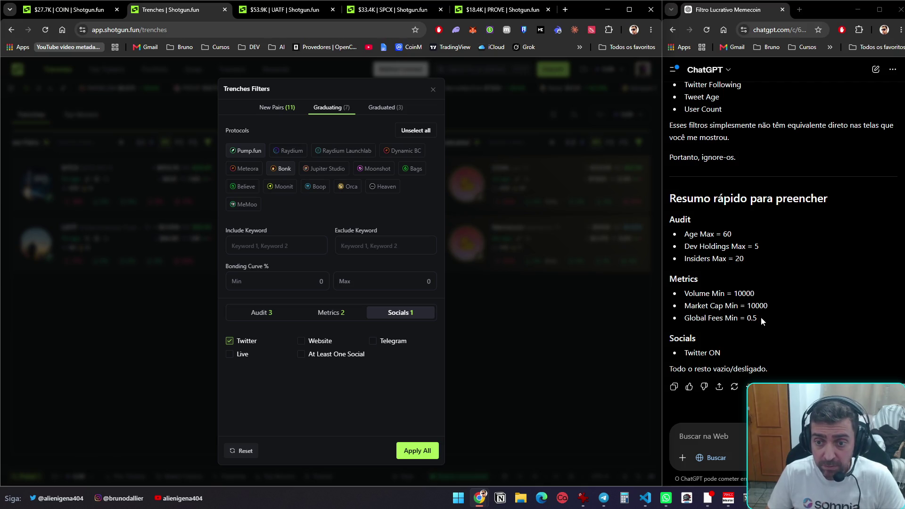
pyautogui.click(724, 417)
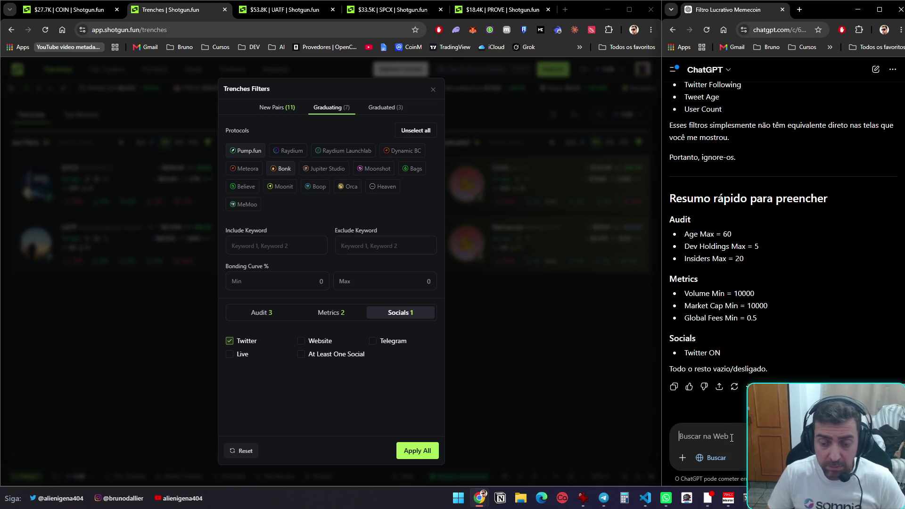
pyautogui.write('nao tem global fees')
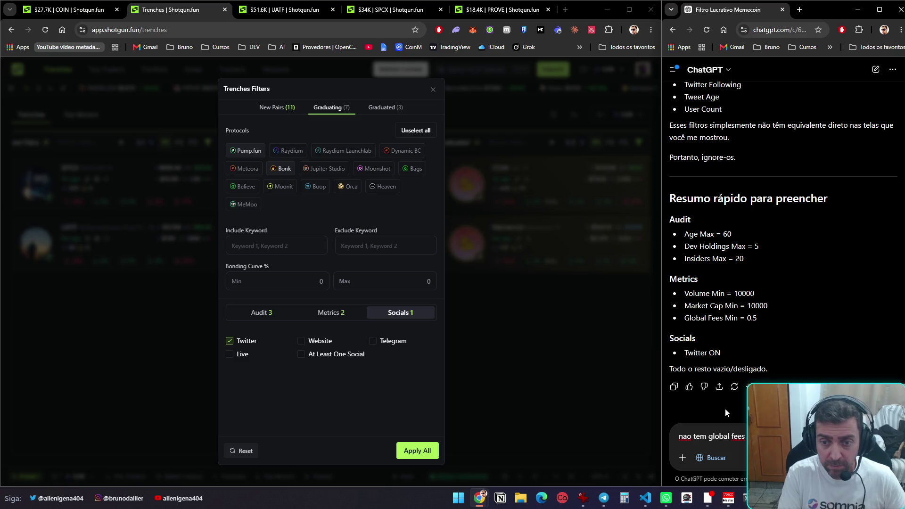
pyautogui.press('Return')
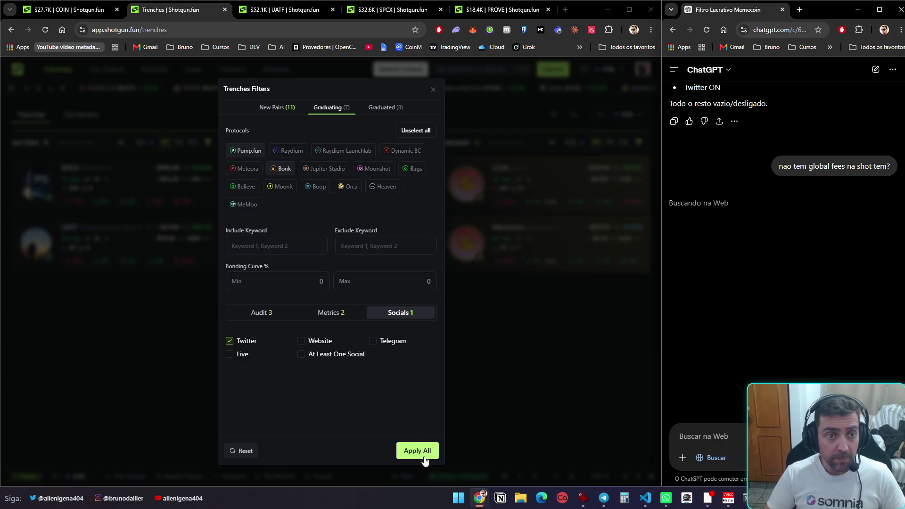
# Apply all filters, pan the COIN chart, then return to the filtered Trenches list.
pyautogui.click(422, 457)
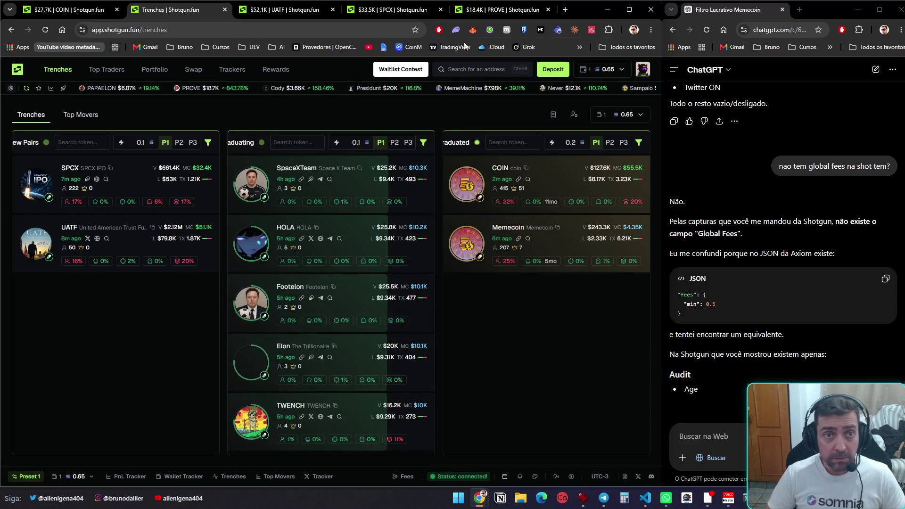
pyautogui.click(93, 13)
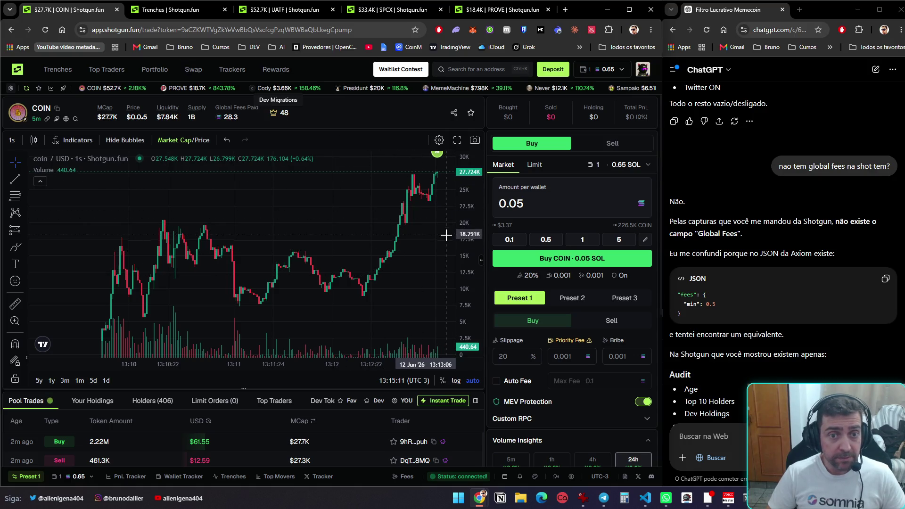
pyautogui.moveTo(428, 266); pyautogui.dragTo(382, 271)
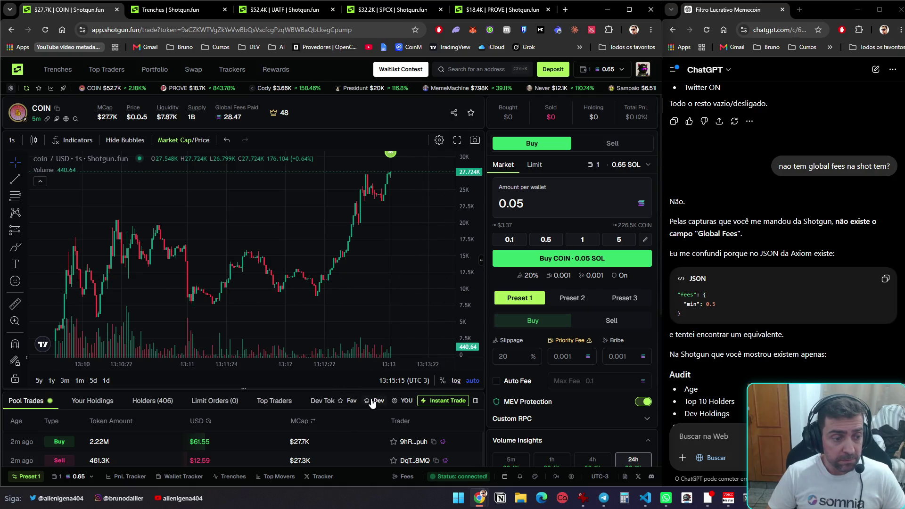
pyautogui.scroll(-3, 373, 401)
pyautogui.scroll(3, 375, 401)
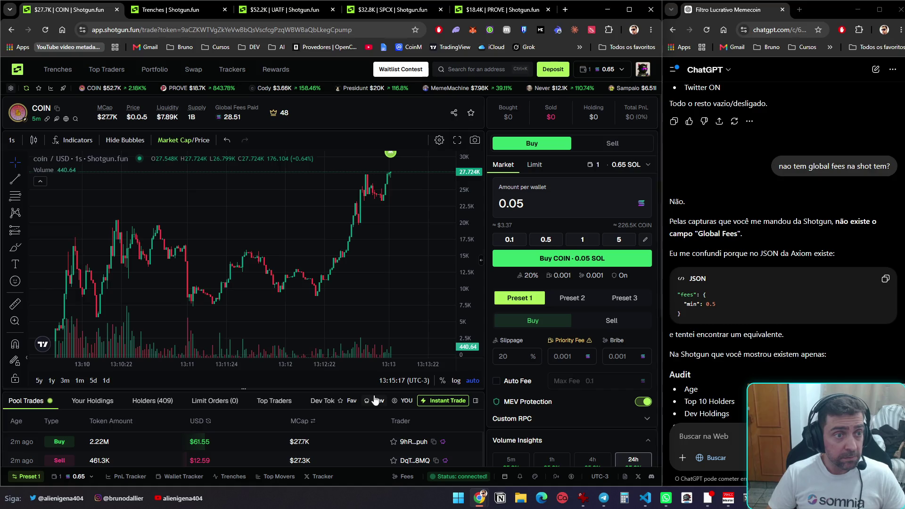
pyautogui.click(181, 10)
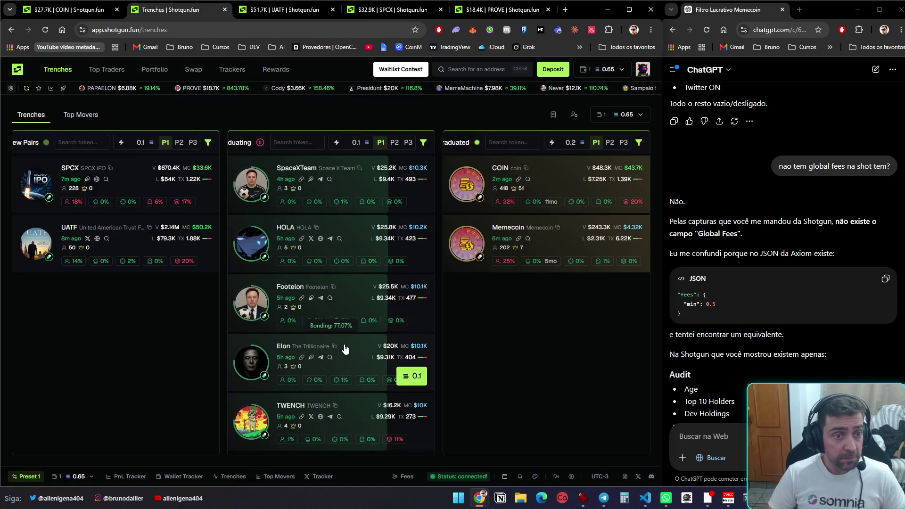
# Open SpaceXTeam, HOLA and TWENCH trade pages in background tabs.
pyautogui.middleClick(350, 187)
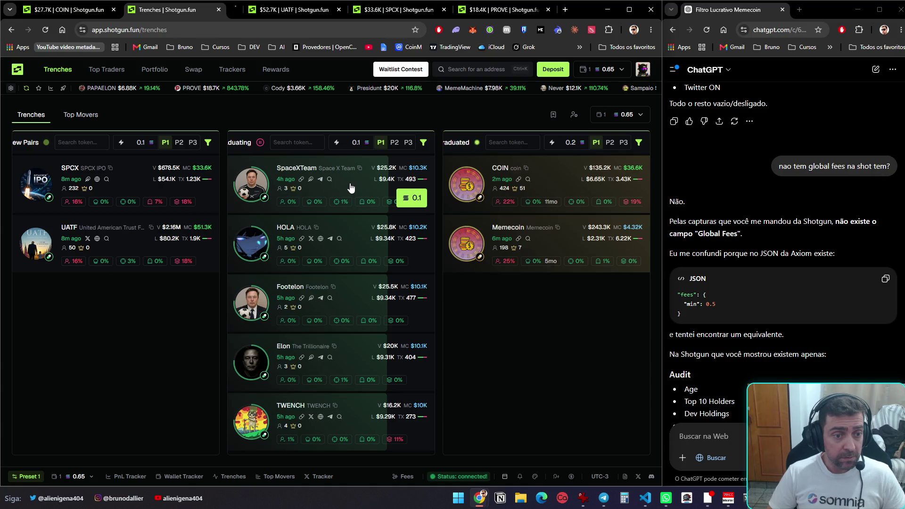
pyautogui.middleClick(355, 239)
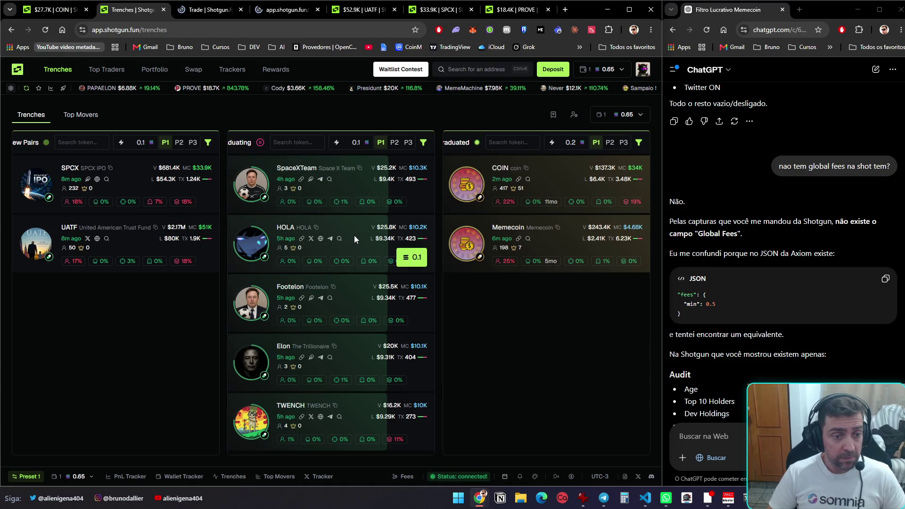
pyautogui.middleClick(357, 415)
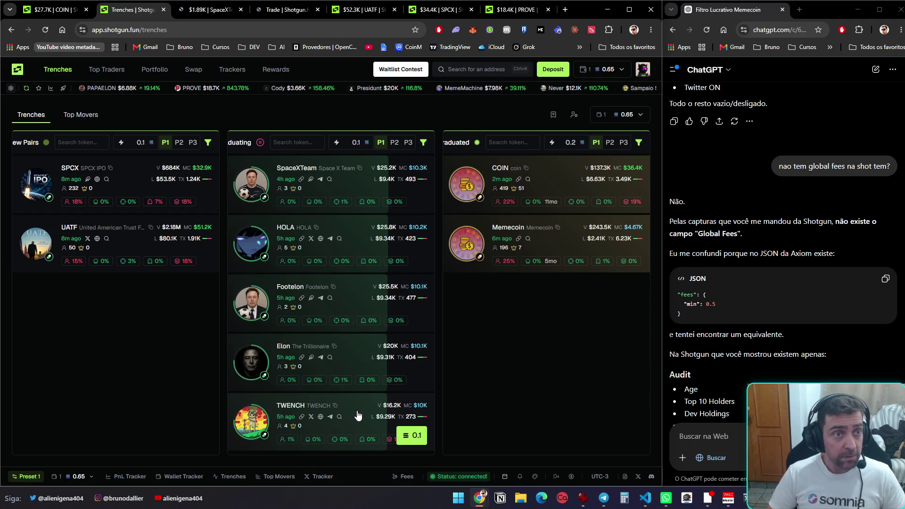
pyautogui.hotkey('ctrl', 'Tab')
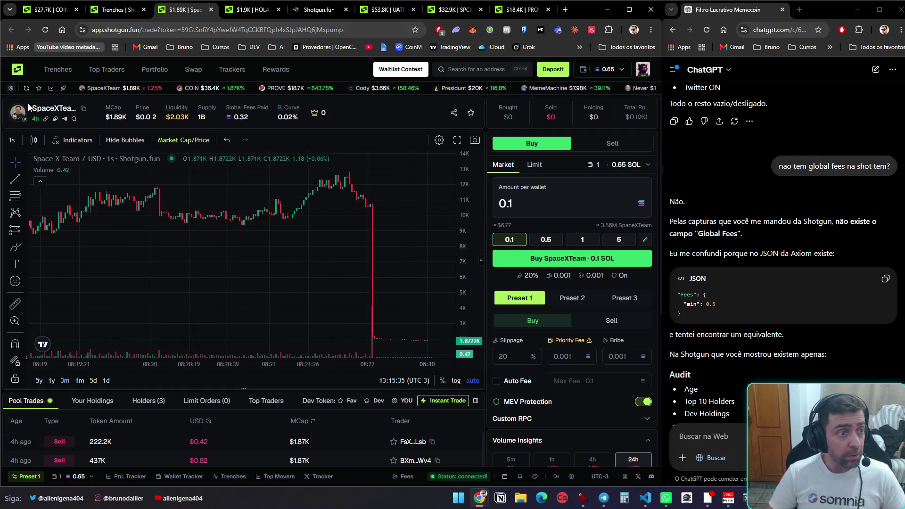
# Enable the Dev trades filter on SpaceXTeam, then close all three token tabs.
pyautogui.click(377, 401)
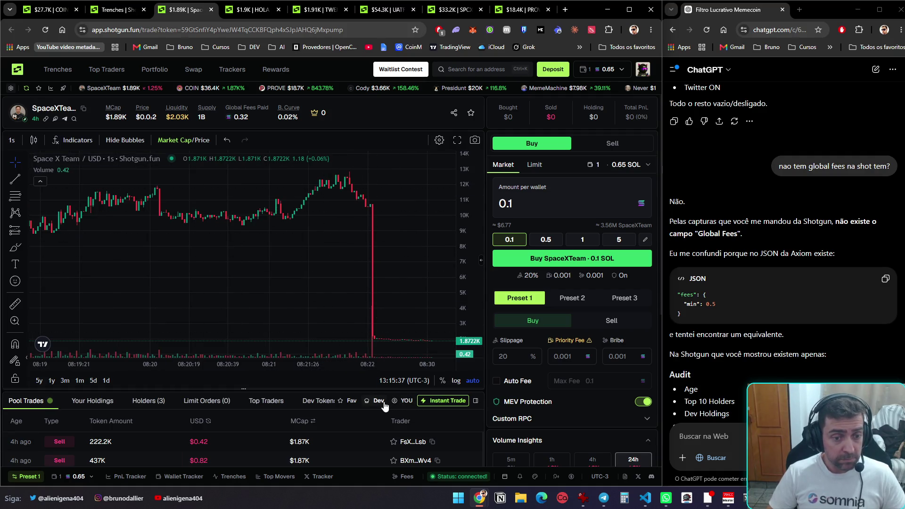
pyautogui.scroll(-4, 436, 420)
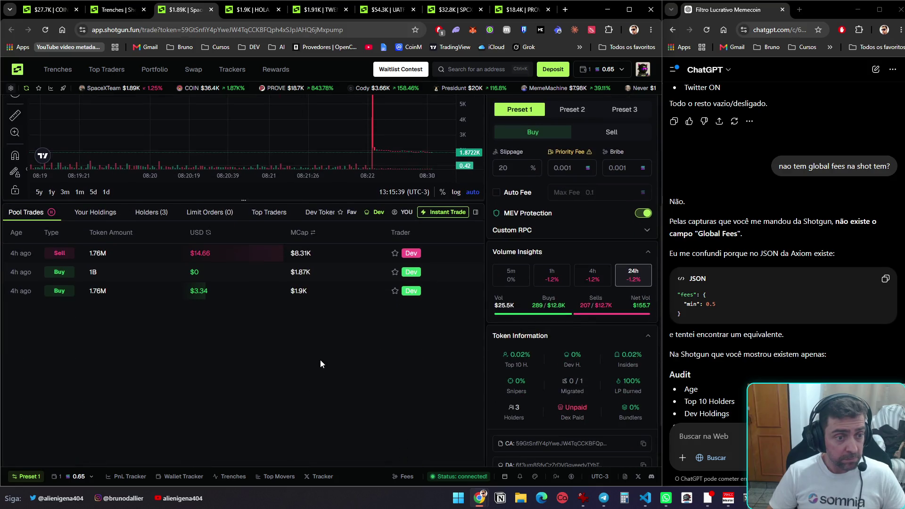
pyautogui.scroll(4, 148, 414)
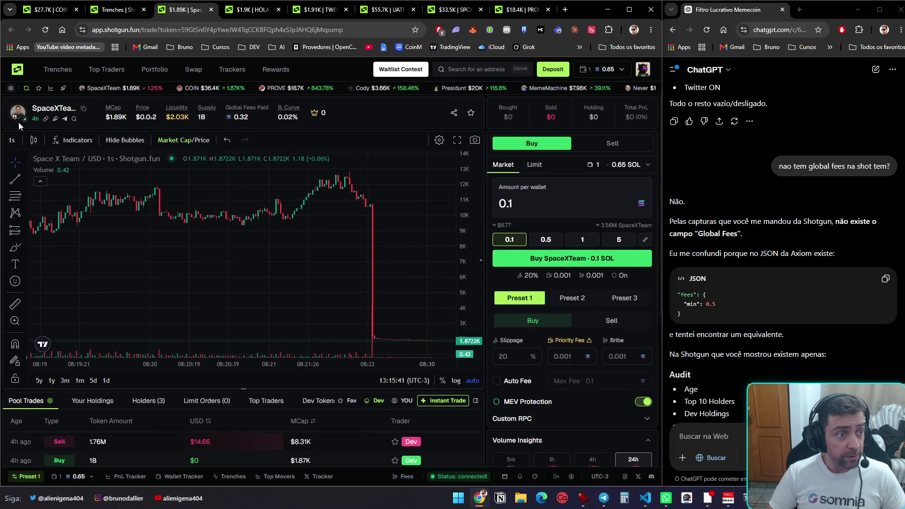
pyautogui.moveTo(23, 118)
pyautogui.hotkey('ctrl', 'w')
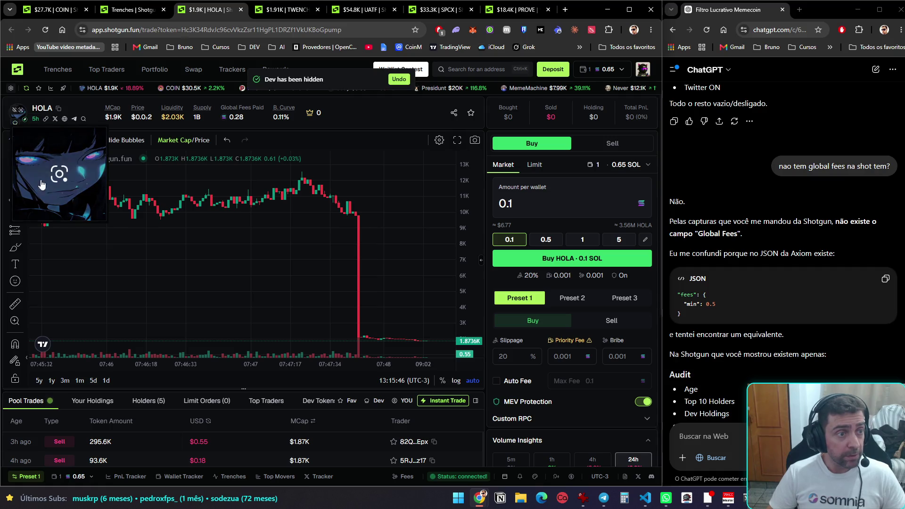
pyautogui.hotkey('ctrl', 'w')
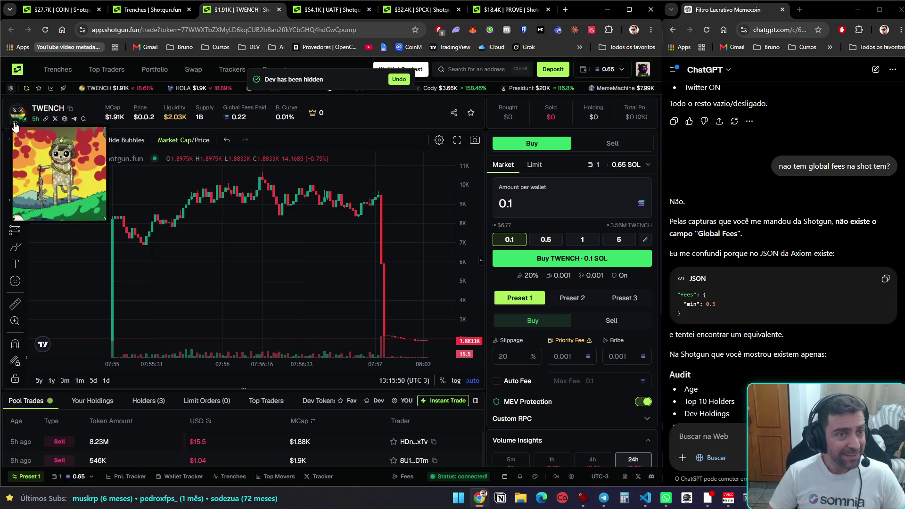
pyautogui.hotkey('ctrl', 'w')
# Review the UATF, SPCX and PROVE charts, ending on COIN's trade page.
pyautogui.moveTo(269, 234)
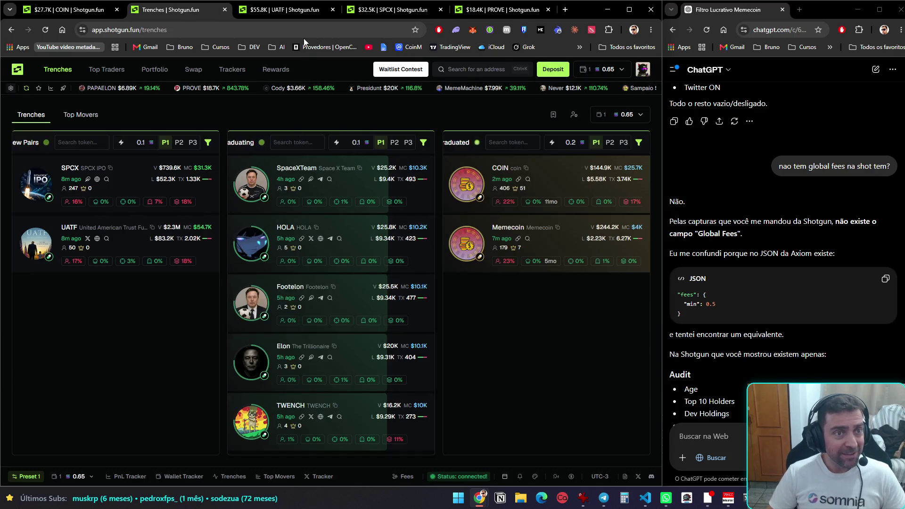
pyautogui.hotkey('ctrl', 'Tab')
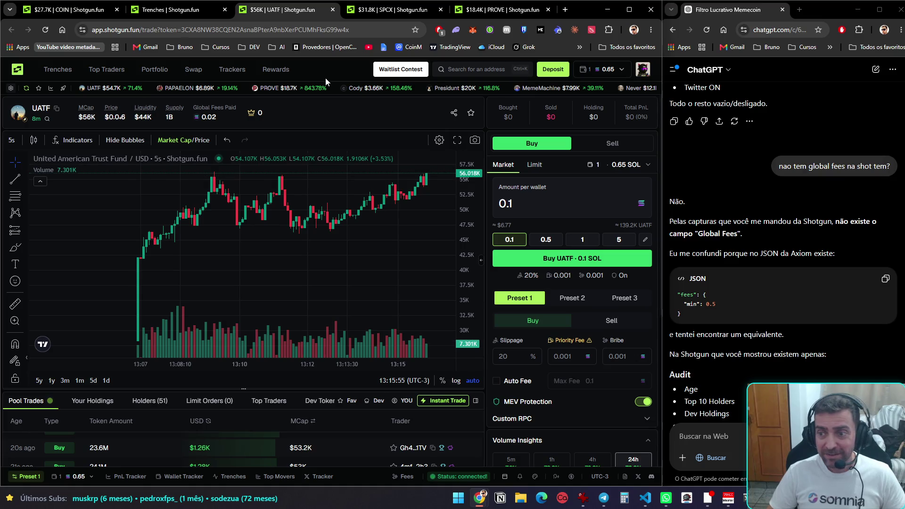
pyautogui.moveTo(229, 91)
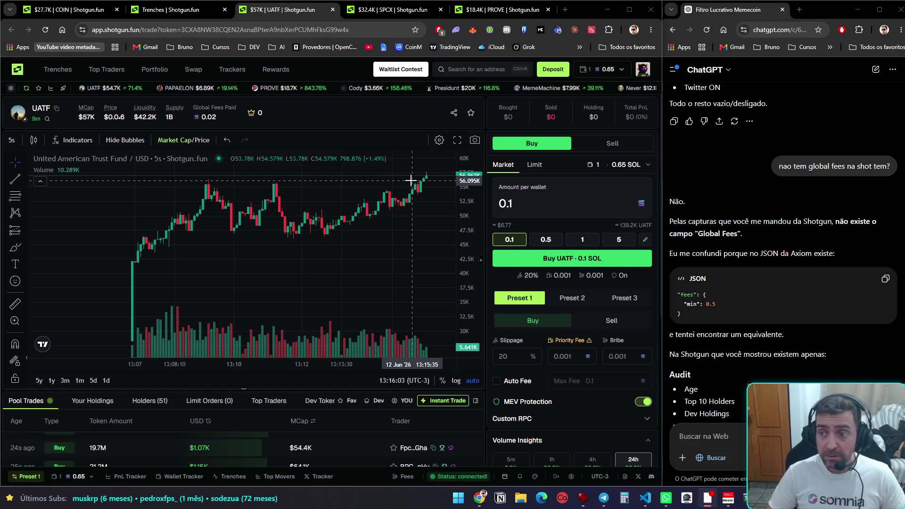
pyautogui.moveTo(378, 14)
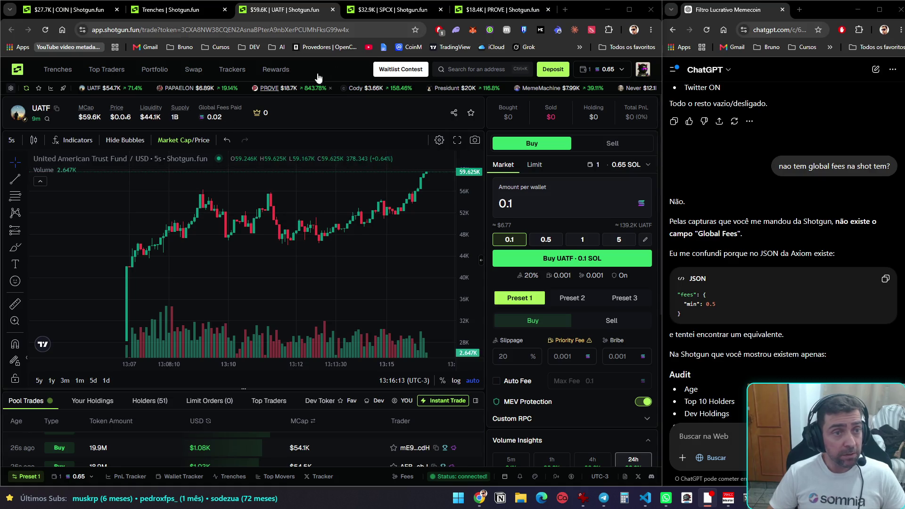
pyautogui.click(370, 15)
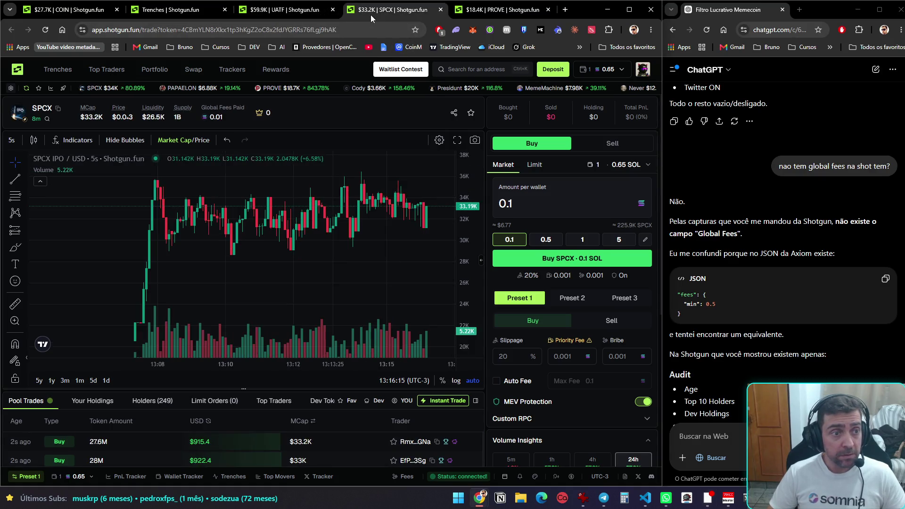
pyautogui.click(471, 15)
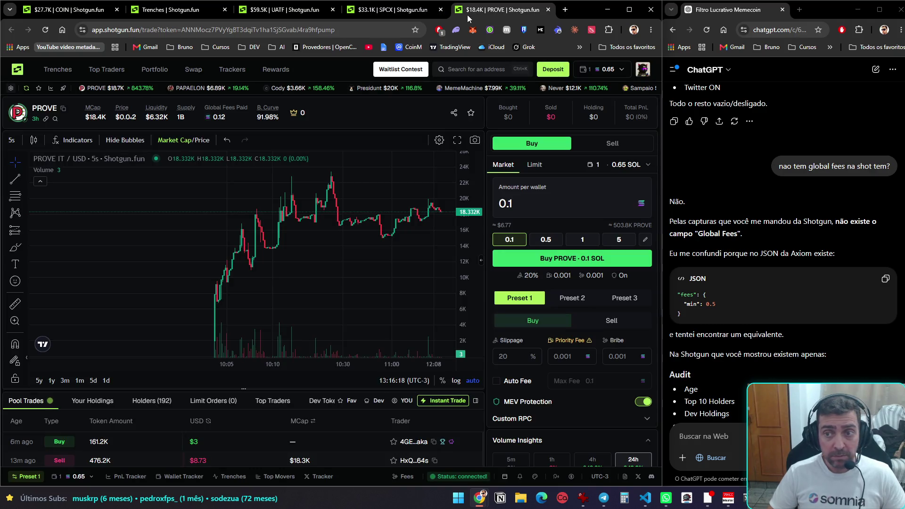
pyautogui.click(71, 16)
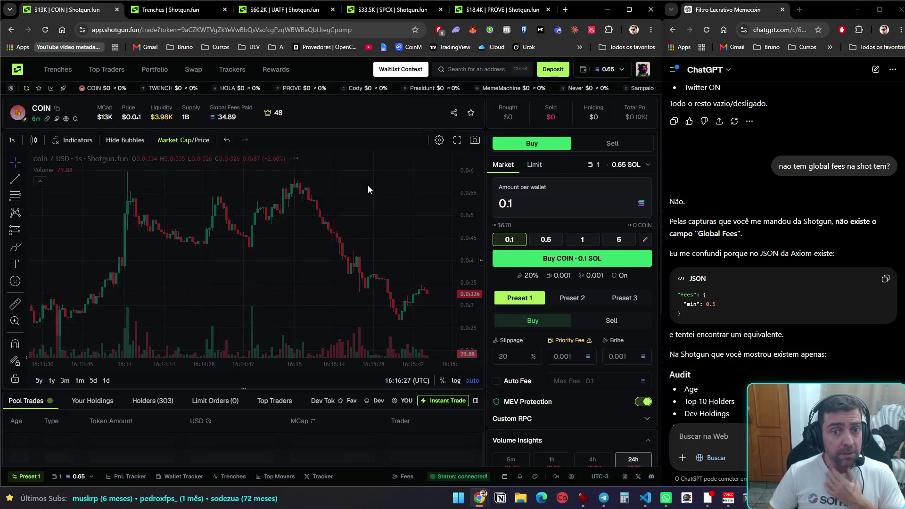
pyautogui.scroll(-3, 314, 238)
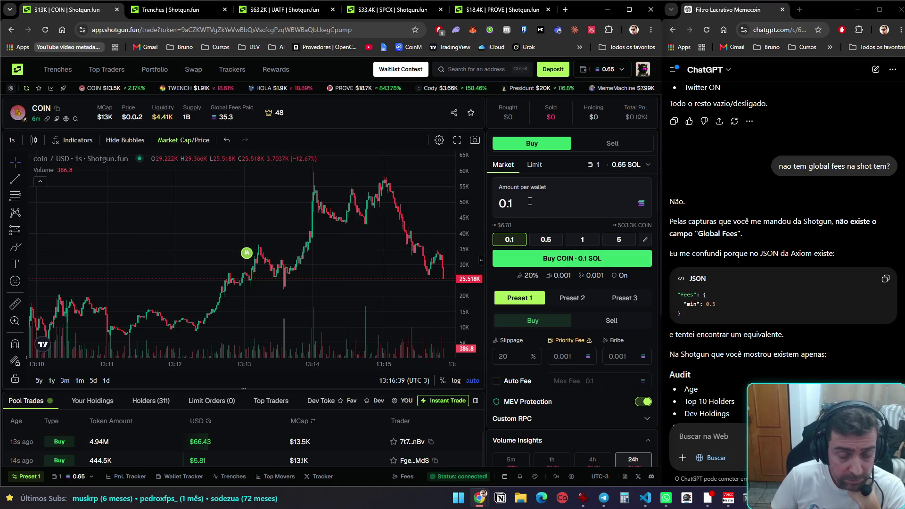
pyautogui.press('BackSpace')
pyautogui.write('05')
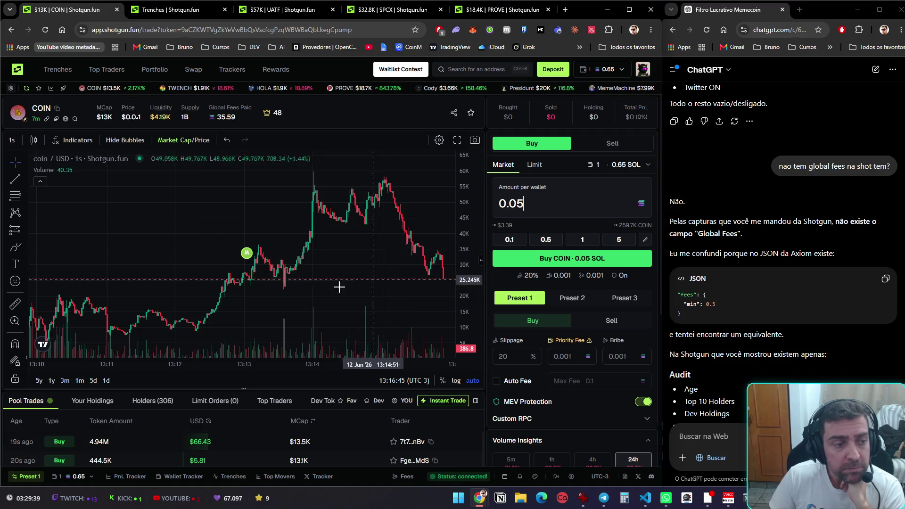
pyautogui.click(11, 141)
pyautogui.click(24, 162)
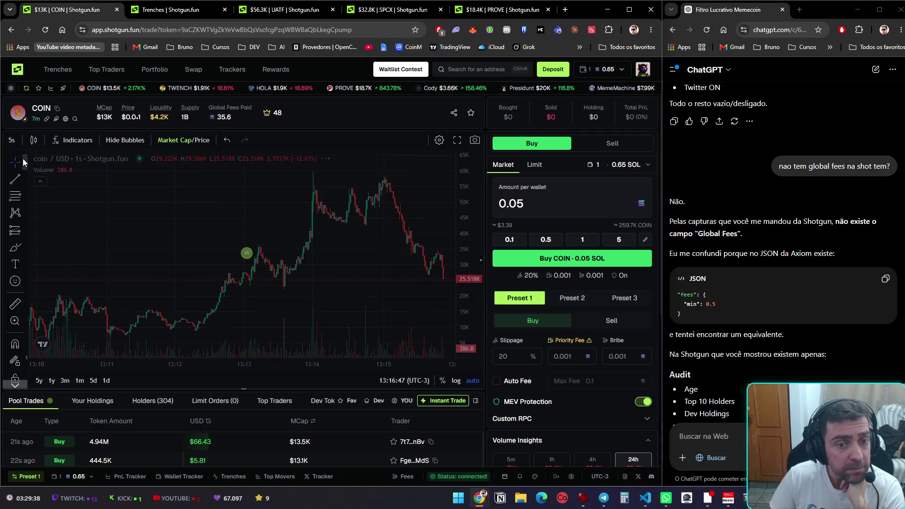
pyautogui.click(11, 140)
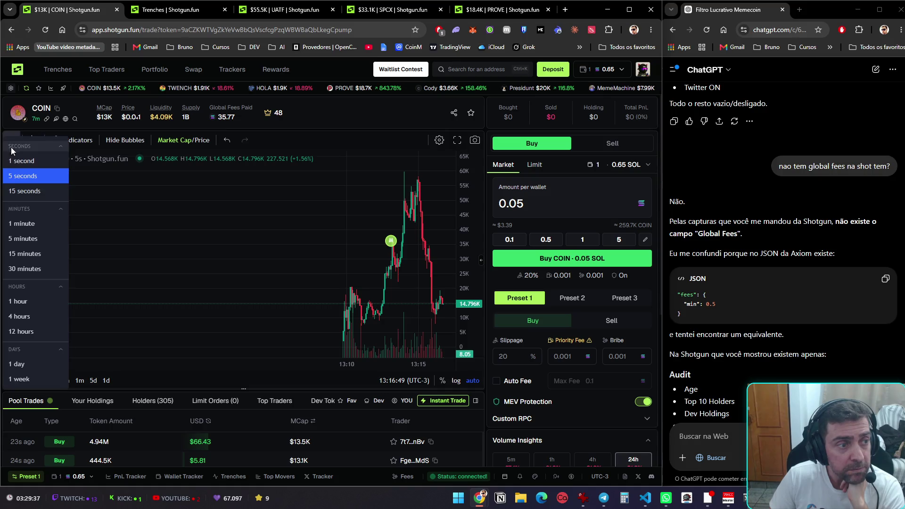
pyautogui.click(21, 160)
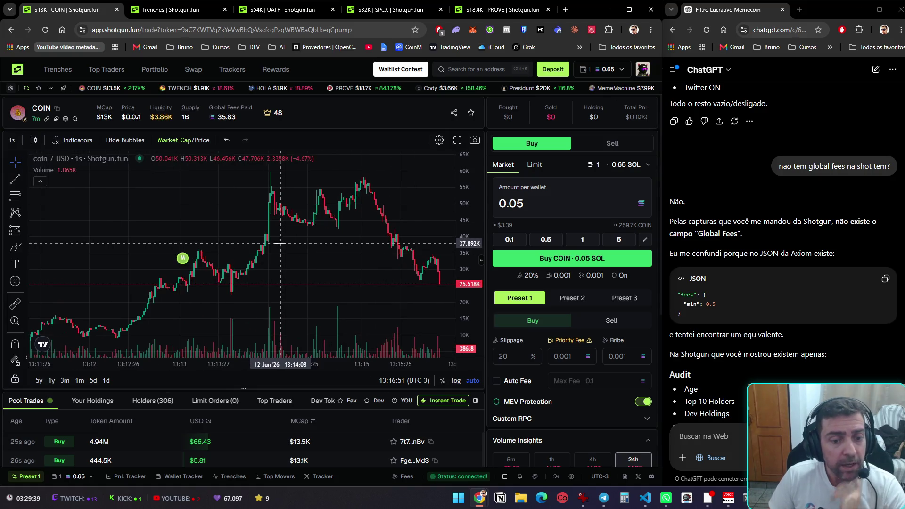
pyautogui.press('F5')
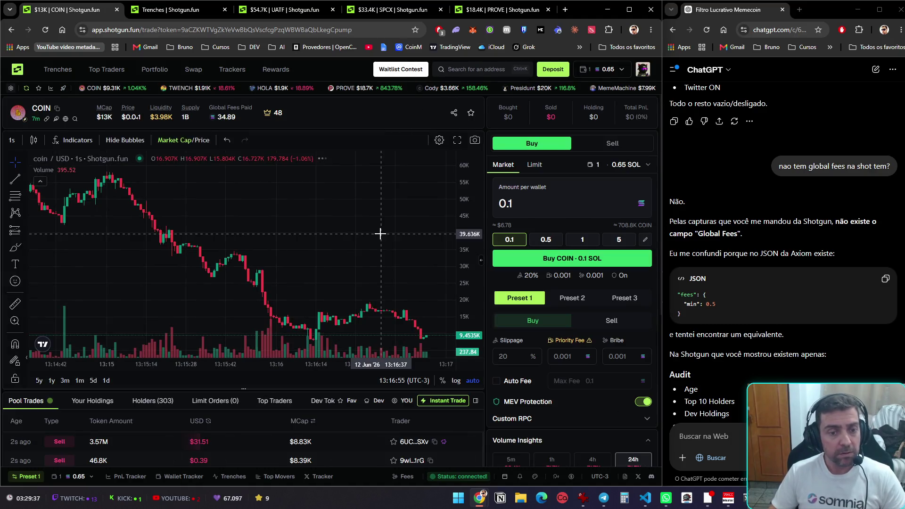
pyautogui.scroll(-5, 380, 233)
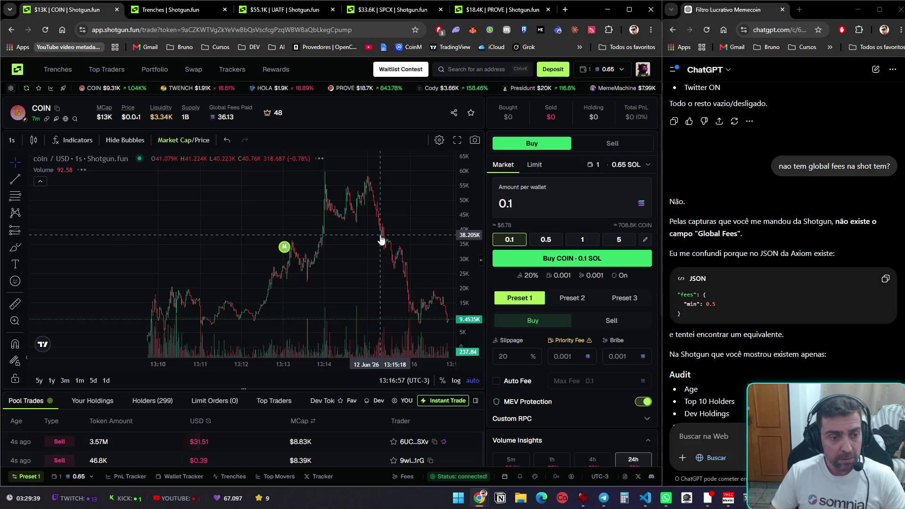
pyautogui.scroll(-3, 380, 234)
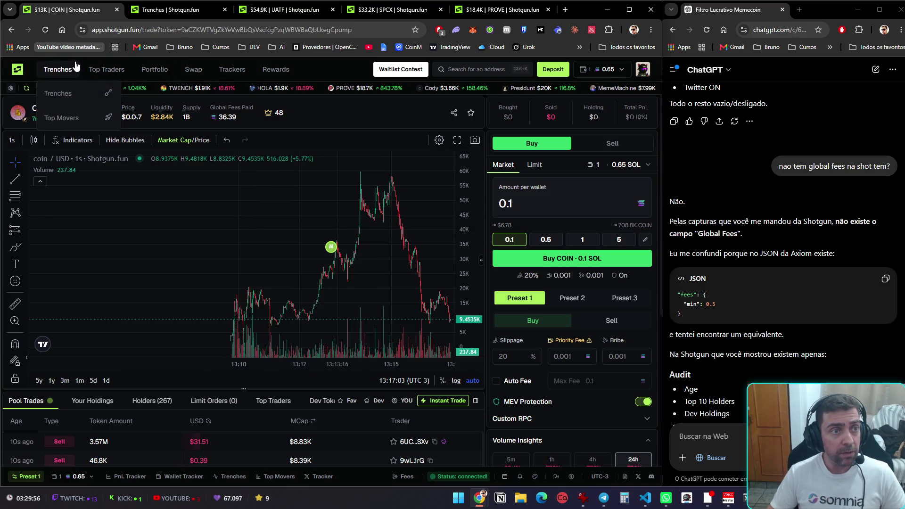
# Show the Trenches columns and close the first, duplicate Trenches tab.
pyautogui.click(59, 71)
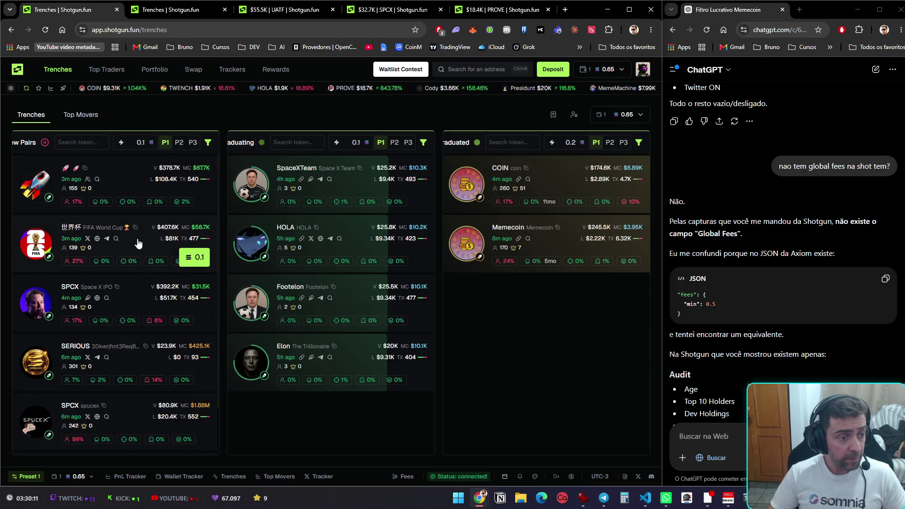
pyautogui.click(187, 14)
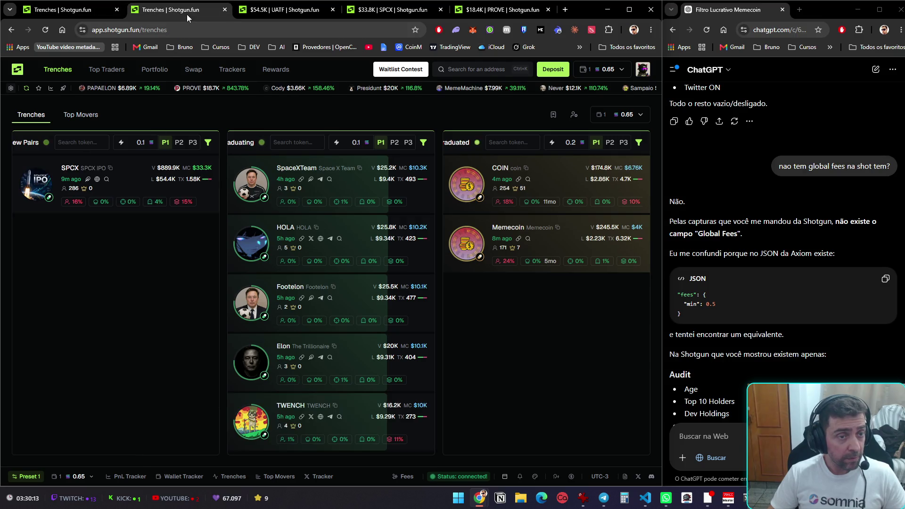
pyautogui.click(70, 10)
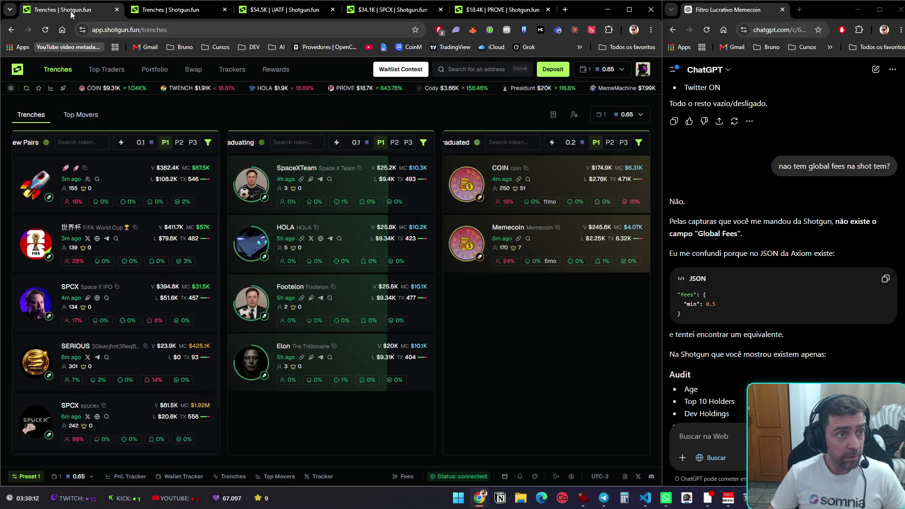
pyautogui.middleClick(70, 10)
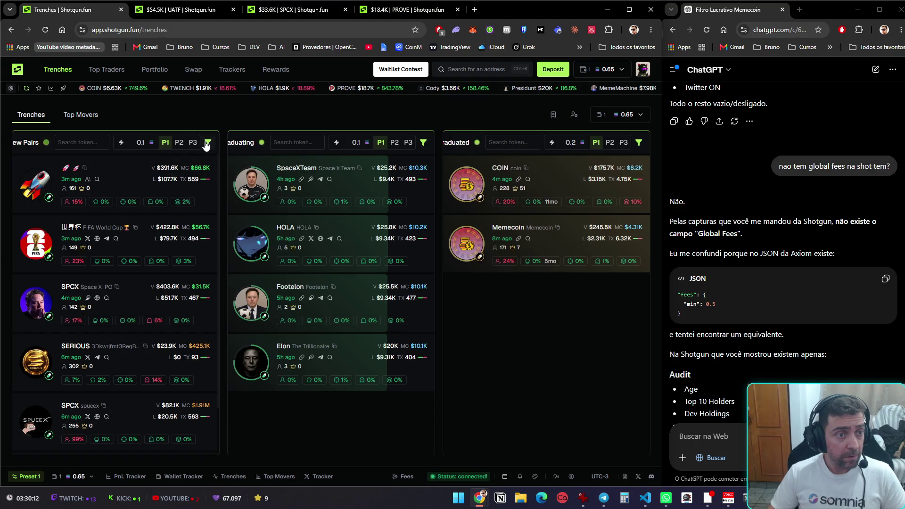
# Apply All again on the New Pairs (10-minute max age) and Graduating (600-minute max age) filters.
pyautogui.click(207, 142)
pyautogui.moveTo(268, 108); pyautogui.dragTo(271, 109)
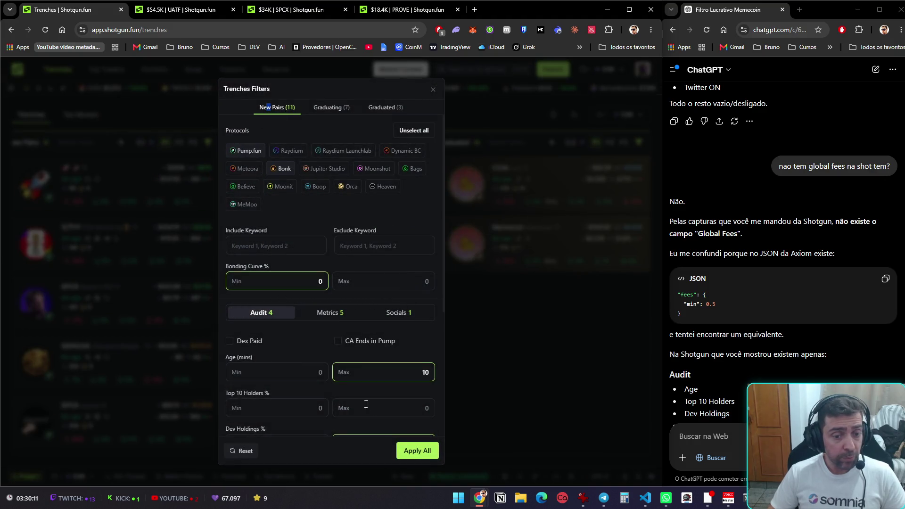
pyautogui.click(409, 460)
pyautogui.click(423, 142)
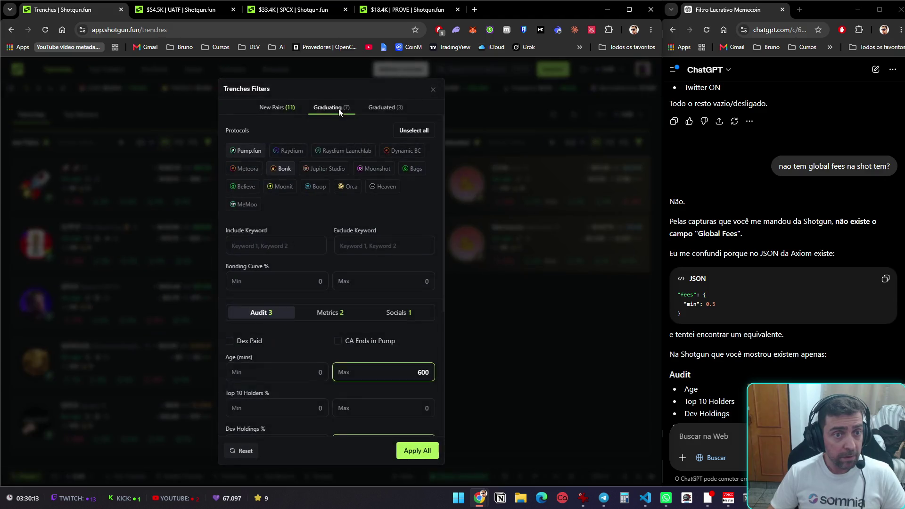
pyautogui.click(418, 451)
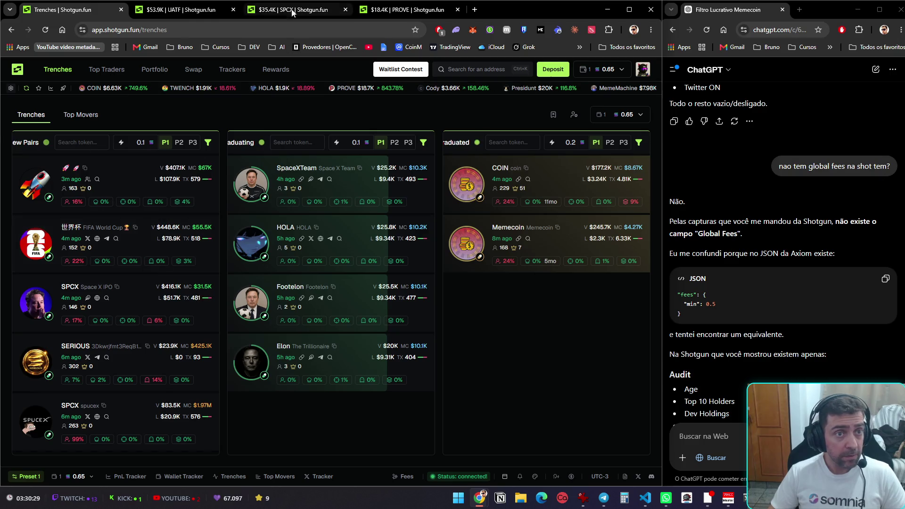
# Close the UATF, SPCX and PROVE token pages.
pyautogui.click(196, 13)
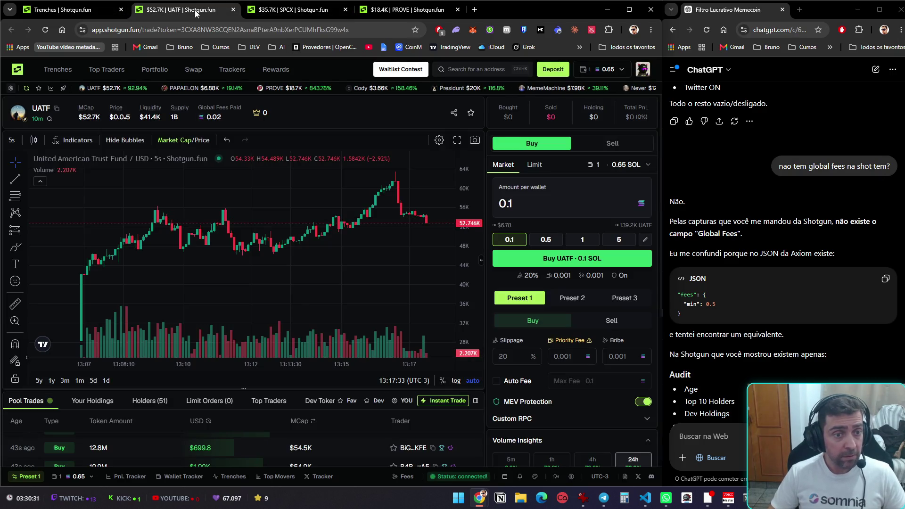
pyautogui.middleClick(196, 13)
pyautogui.middleClick(206, 11)
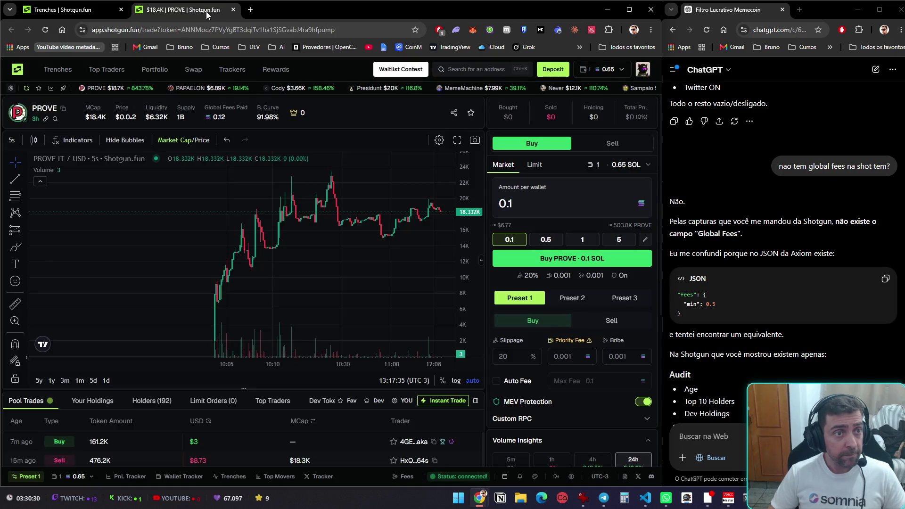
pyautogui.middleClick(205, 11)
# Open the FIFA World Cup (世界杯) token in its own tab, review it, and return to Trenches.
pyautogui.moveTo(279, 259)
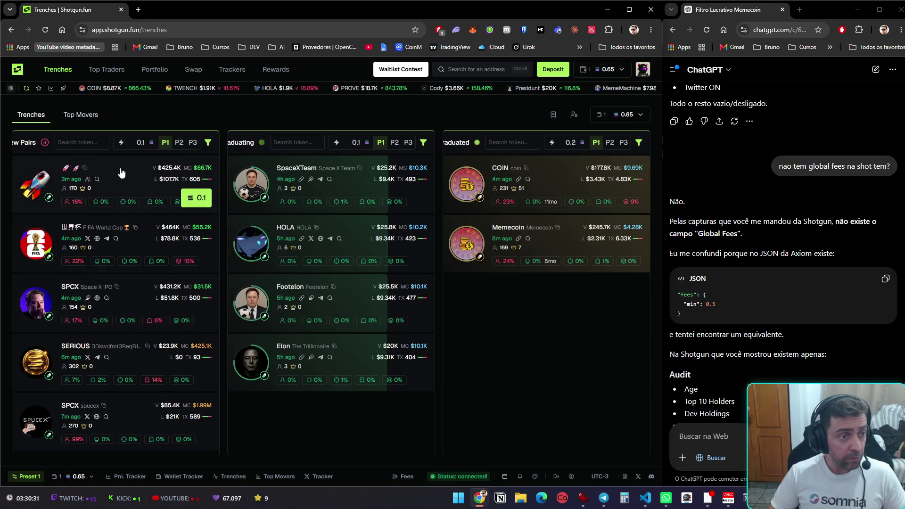
pyautogui.middleClick(144, 240)
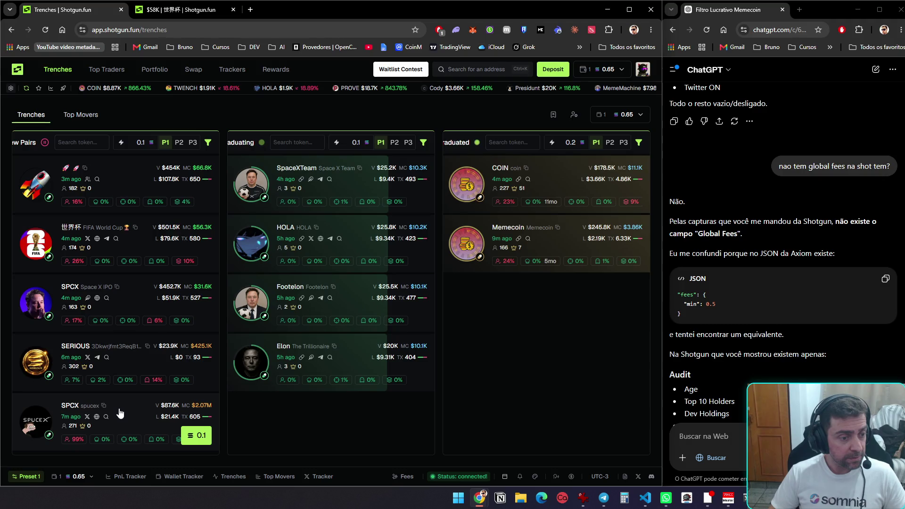
pyautogui.hotkey('ctrl', 'Tab')
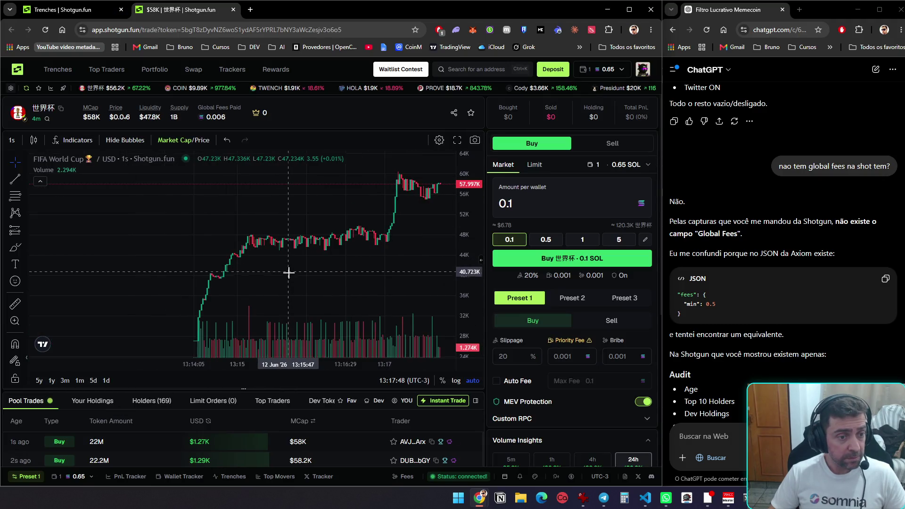
pyautogui.scroll(1, 293, 284)
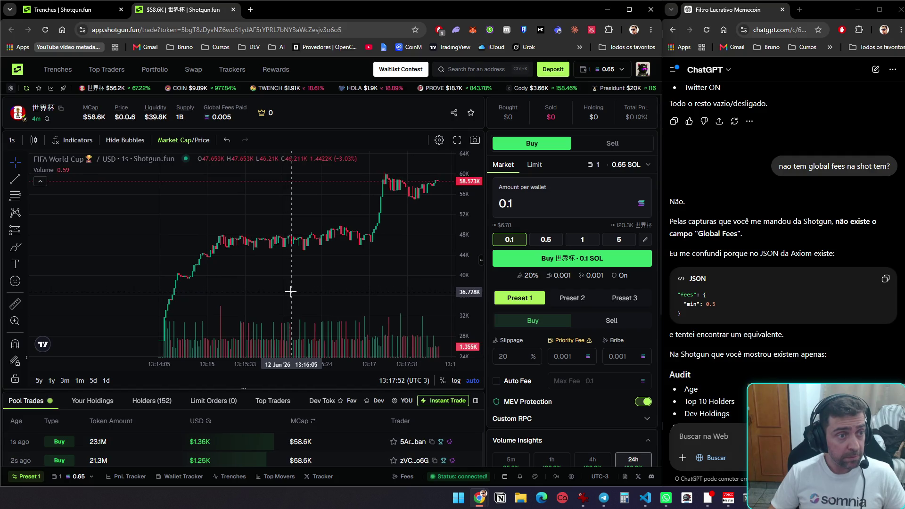
pyautogui.scroll(-4, 579, 390)
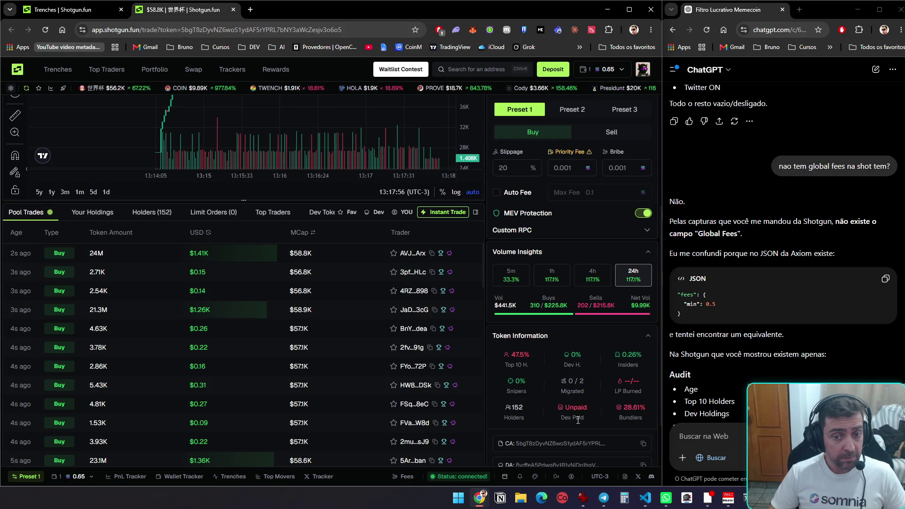
pyautogui.scroll(4, 578, 419)
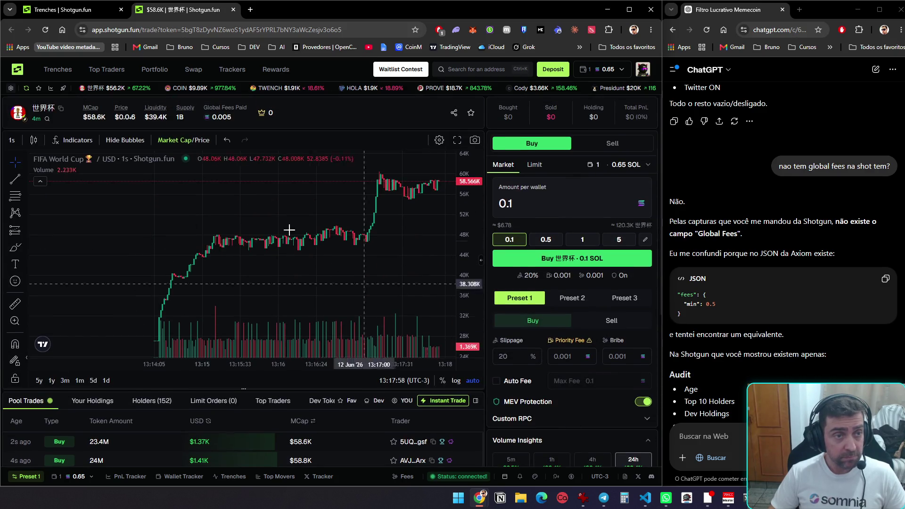
pyautogui.click(53, 10)
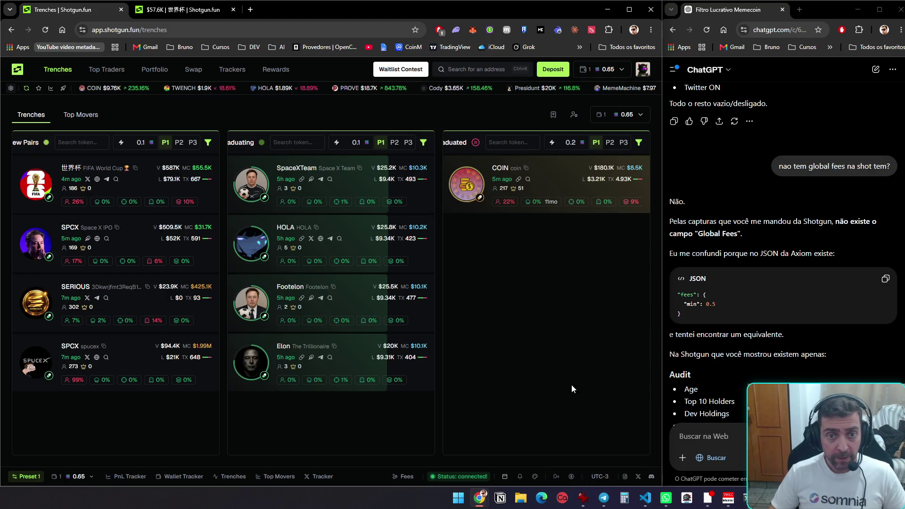
# Open the COIN token's trade page in a new tab and scroll through it.
pyautogui.middleClick(552, 179)
pyautogui.click(286, 13)
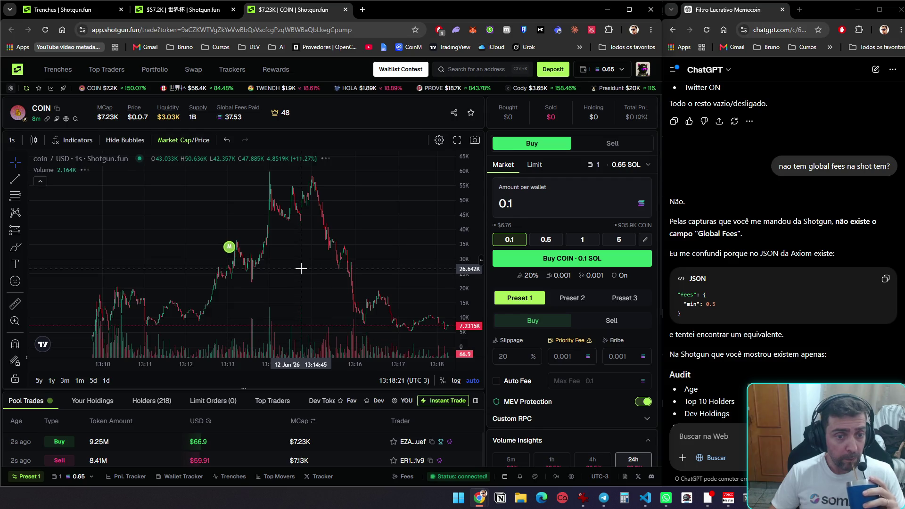
pyautogui.scroll(-2, 301, 269)
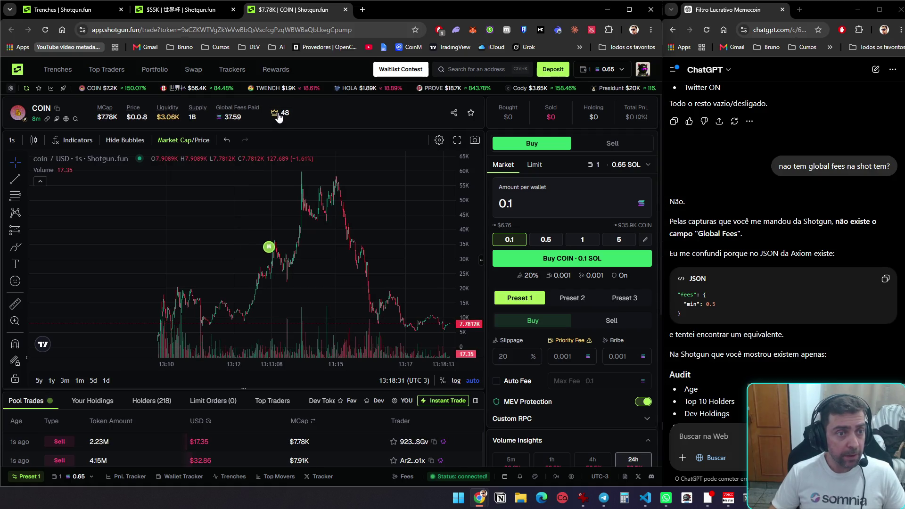
pyautogui.scroll(-2, 382, 159)
pyautogui.scroll(1, 382, 159)
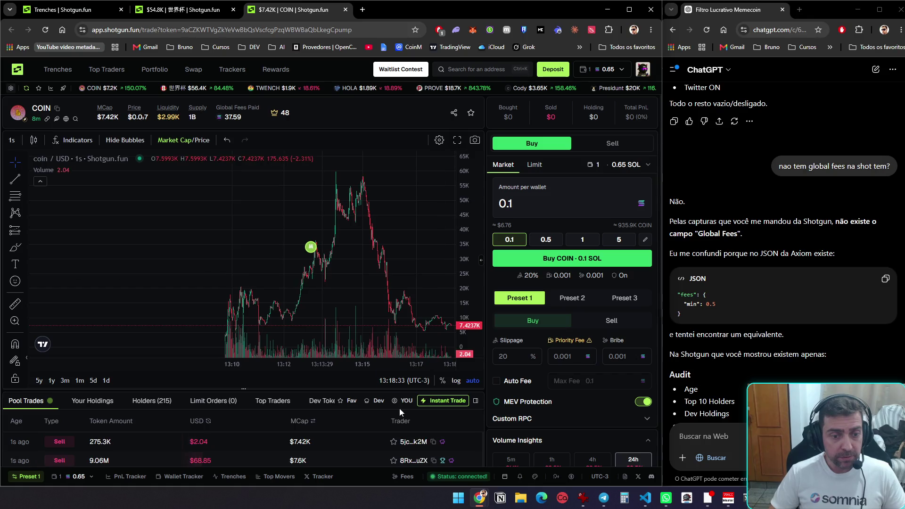
# Filter COIN's Pool Trades by Dev, then Fav, close the page, and return to Trenches.
pyautogui.click(377, 401)
pyautogui.scroll(-5, 367, 423)
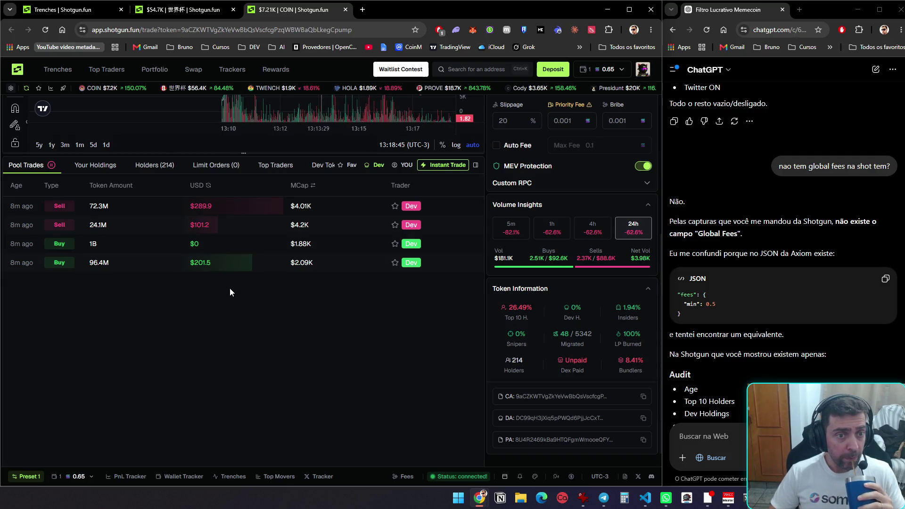
pyautogui.click(340, 166)
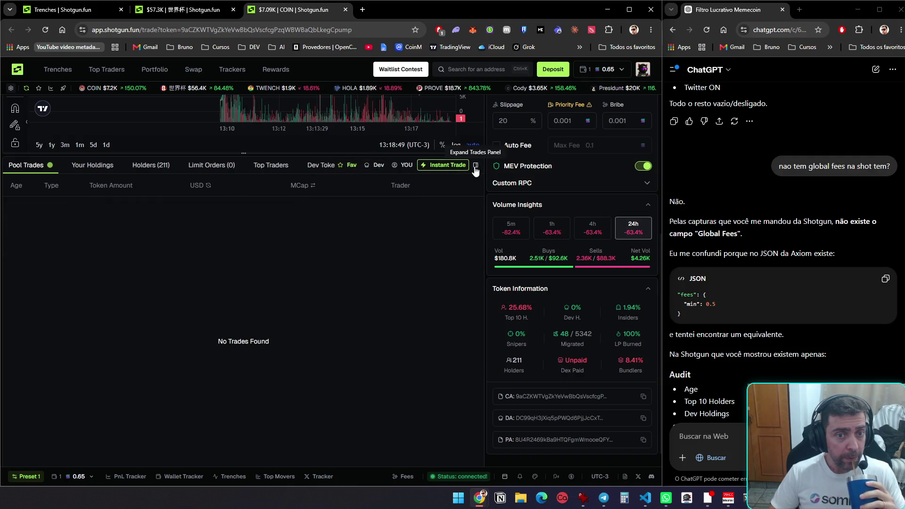
pyautogui.scroll(5, 434, 295)
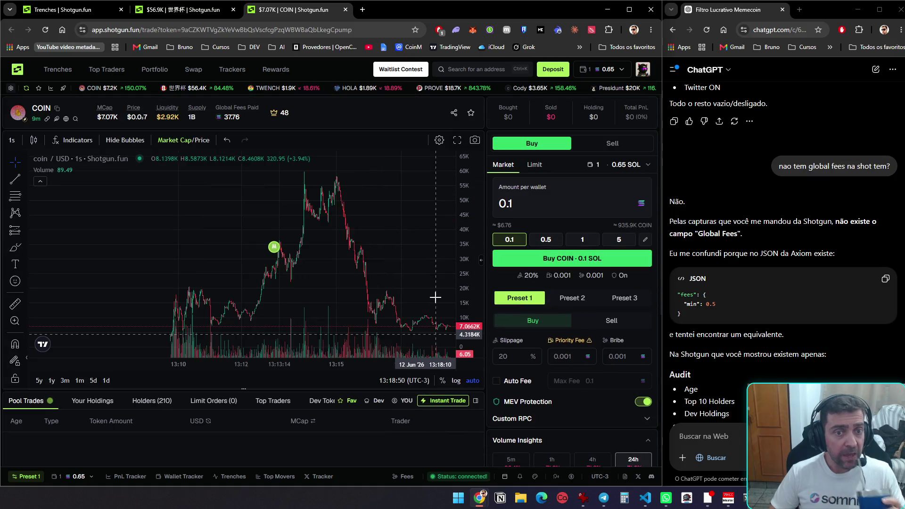
pyautogui.click(346, 10)
pyautogui.click(74, 13)
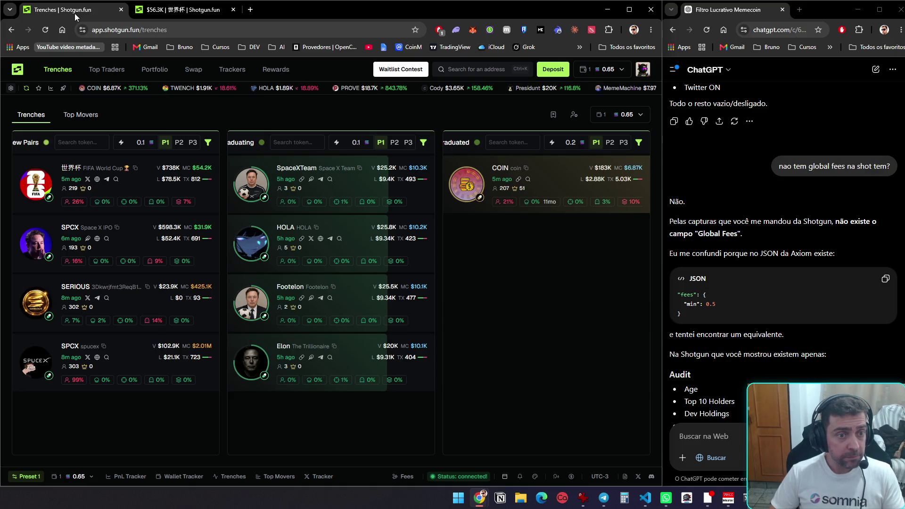
# Reload Trenches, open the MLM token in a background tab, and review its trade page.
pyautogui.press('F5')
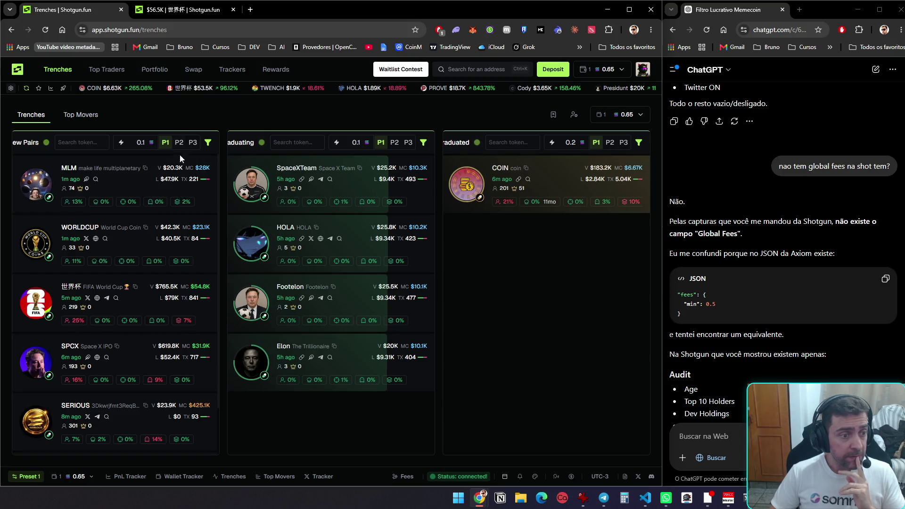
pyautogui.moveTo(145, 185)
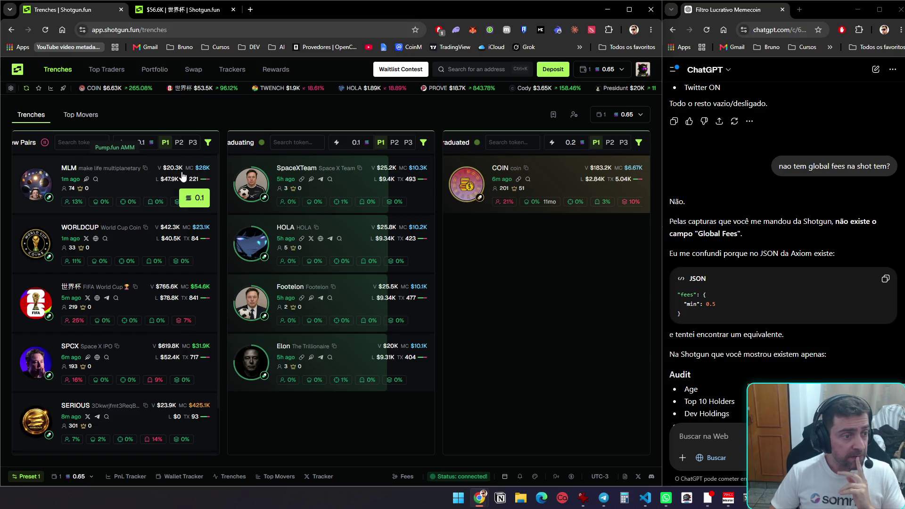
pyautogui.middleClick(131, 185)
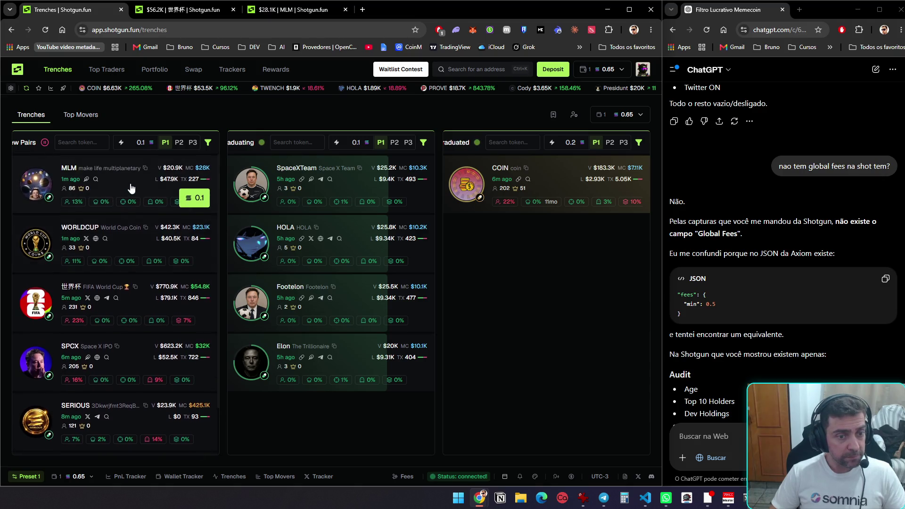
pyautogui.hotkey('ctrl', 'Tab')
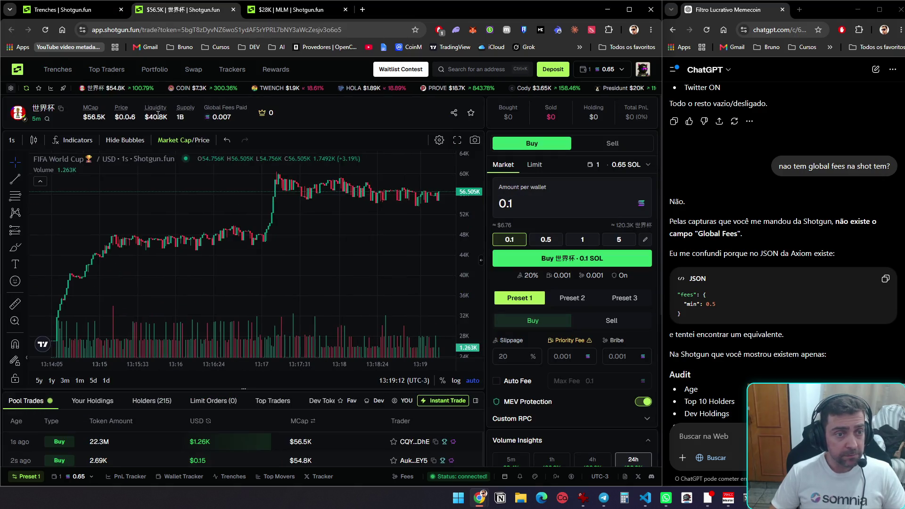
pyautogui.hotkey('ctrl', 'Tab')
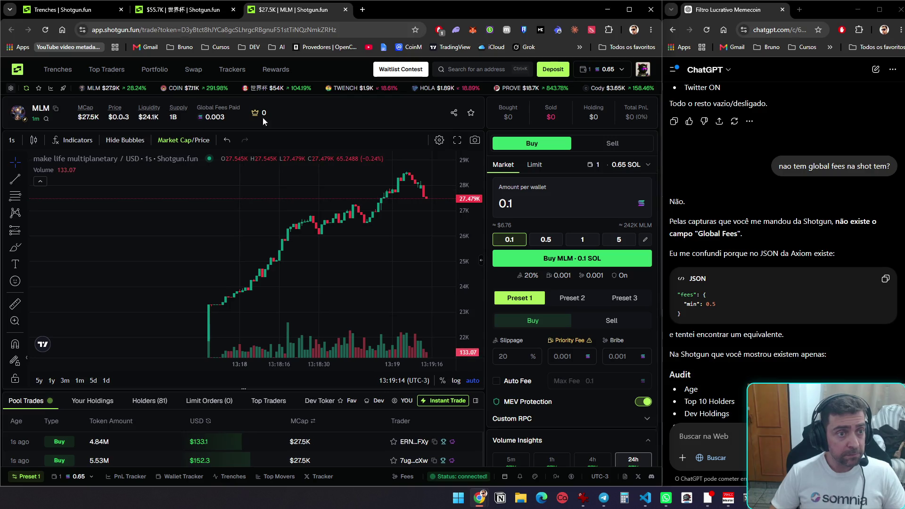
pyautogui.scroll(-4, 484, 164)
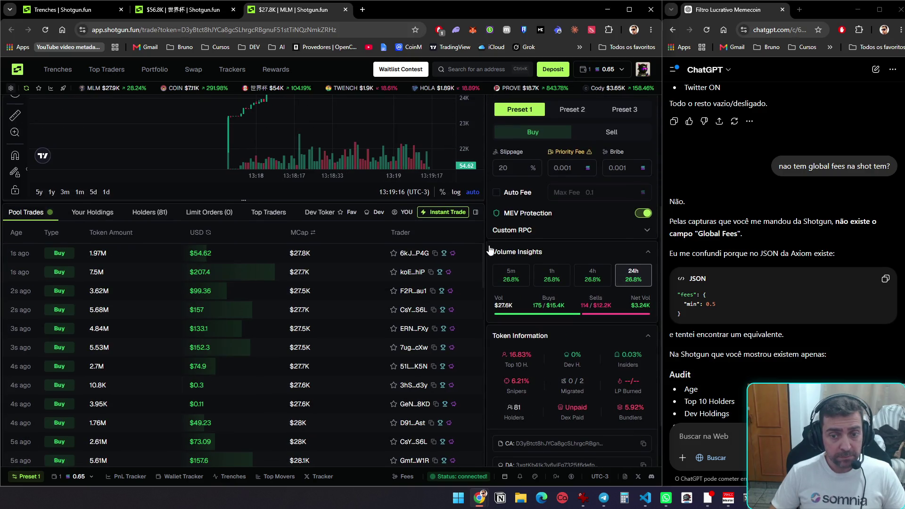
pyautogui.scroll(1, 477, 267)
pyautogui.scroll(-1, 477, 267)
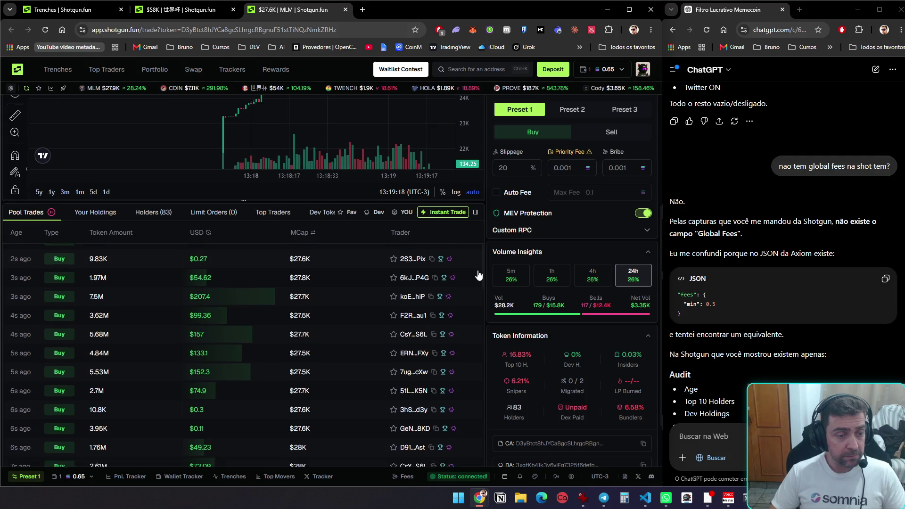
pyautogui.scroll(4, 496, 275)
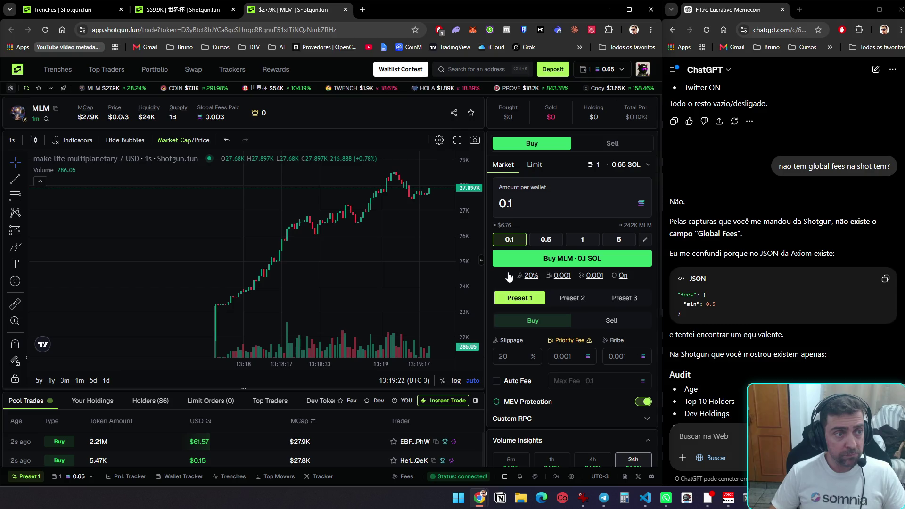
# Close the 世界杯 trade page and go back to the Trenches list.
pyautogui.hotkey('ctrl', 'shift', 'Tab')
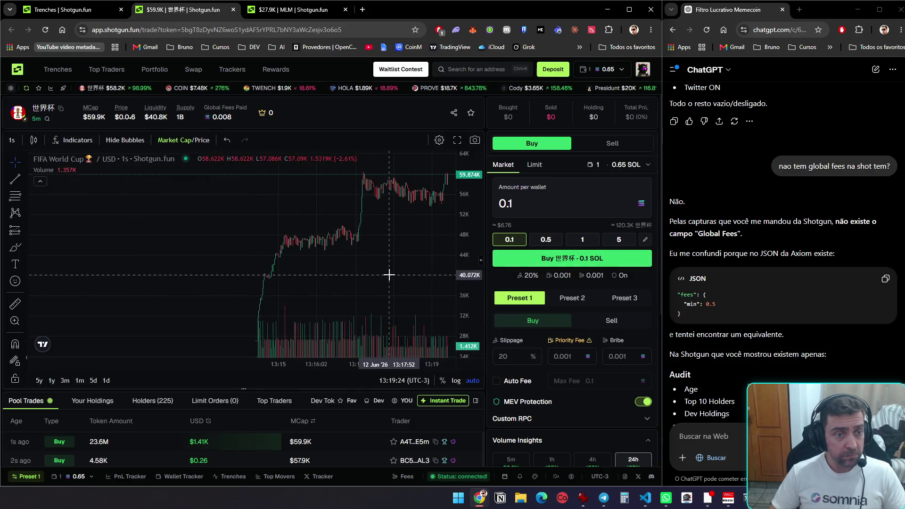
pyautogui.scroll(-5, 541, 299)
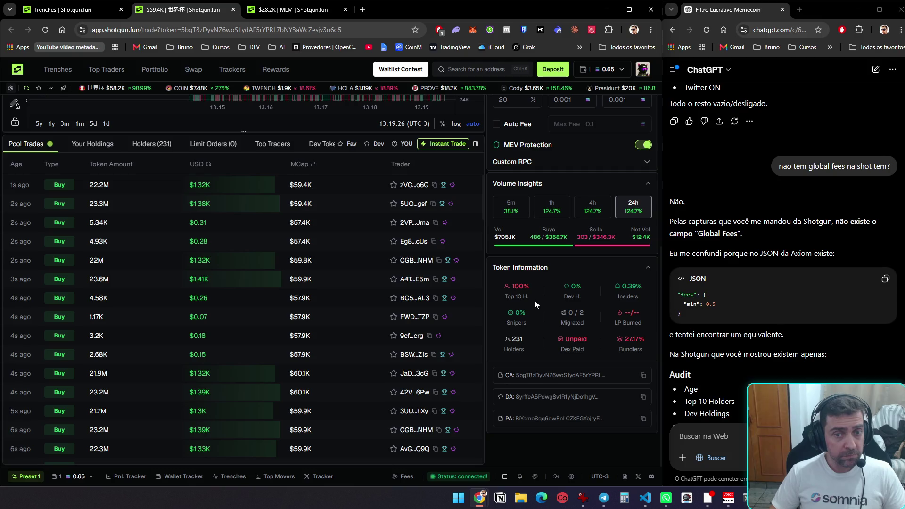
pyautogui.hotkey('ctrl', 'w')
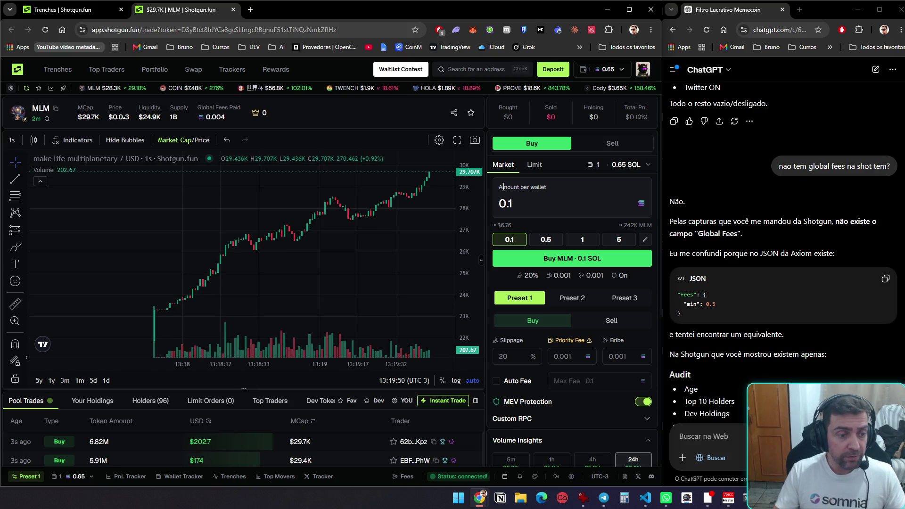
pyautogui.scroll(-5, 547, 194)
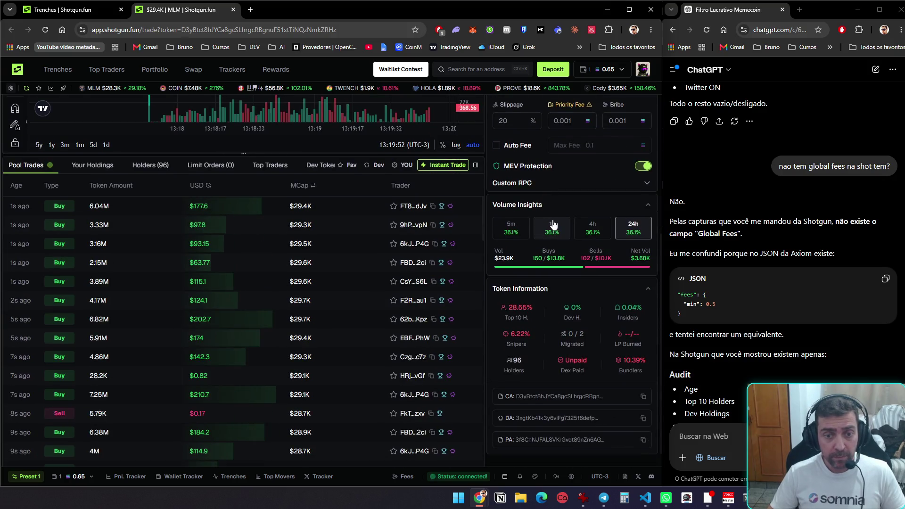
pyautogui.scroll(5, 553, 224)
pyautogui.hotkey('ctrl', 'pageup')
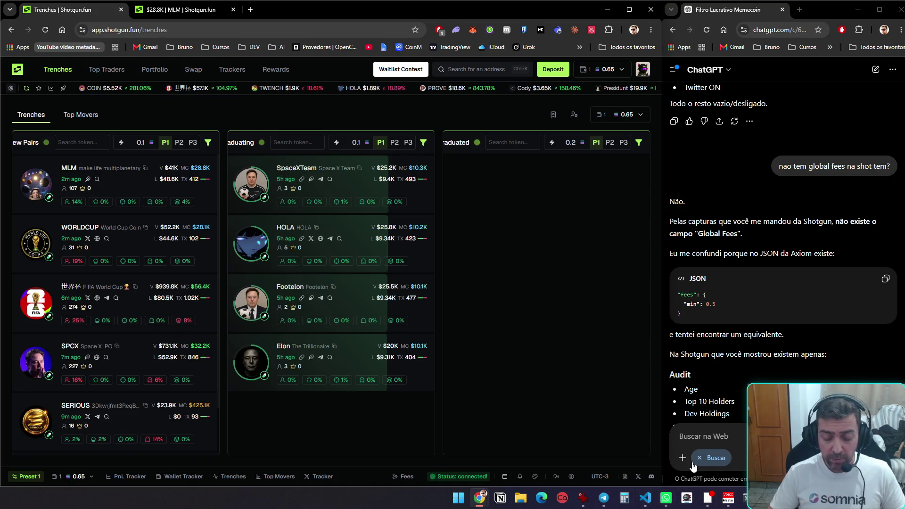
# In Discord, open message.txt in full view and select all its filter JSON.
pyautogui.press('ctrl+super+Right')
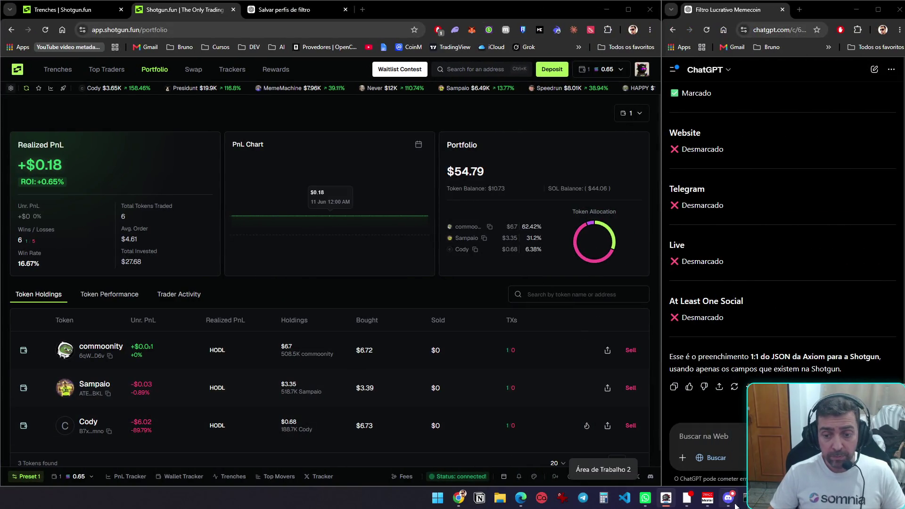
pyautogui.click(736, 503)
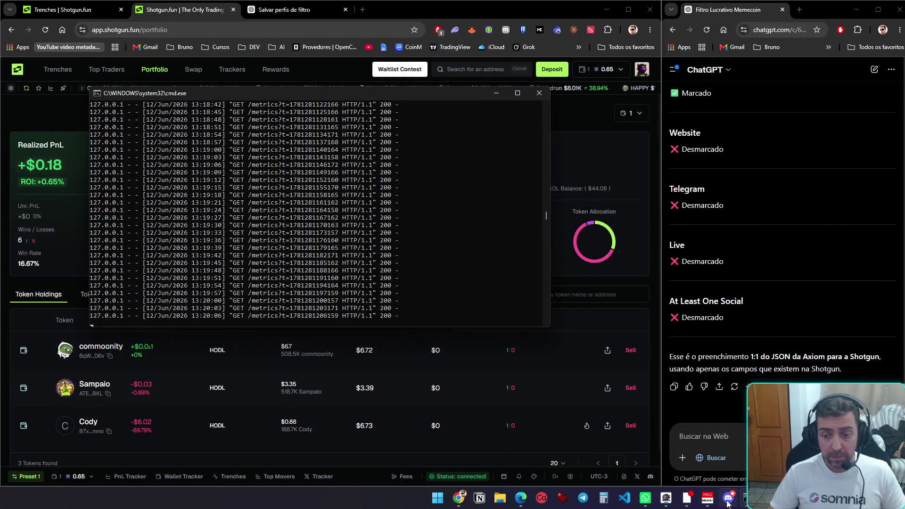
pyautogui.click(728, 503)
pyautogui.click(774, 340)
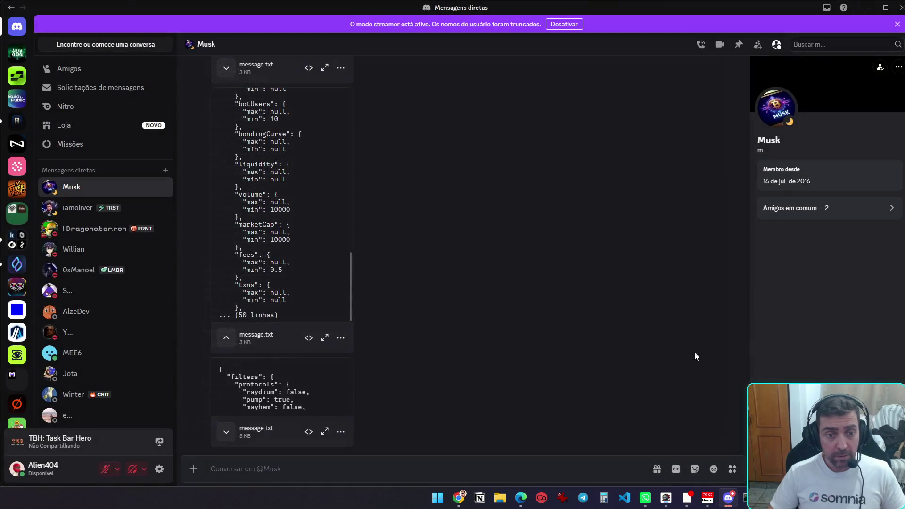
pyautogui.scroll(-3, 350, 372)
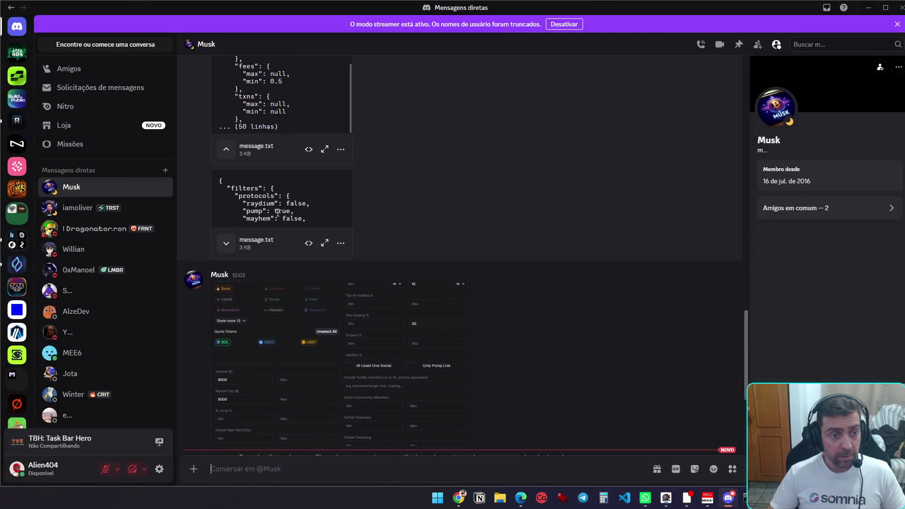
pyautogui.click(324, 244)
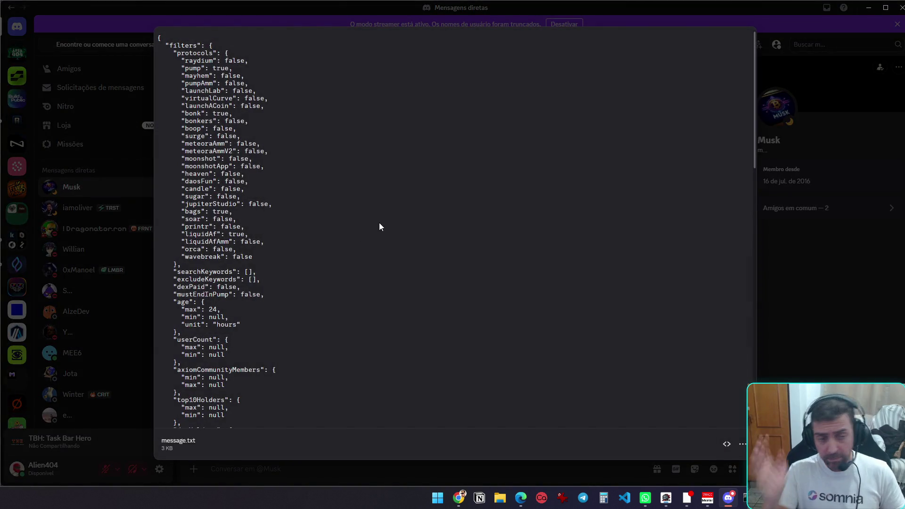
pyautogui.hotkey('ctrl', 'a')
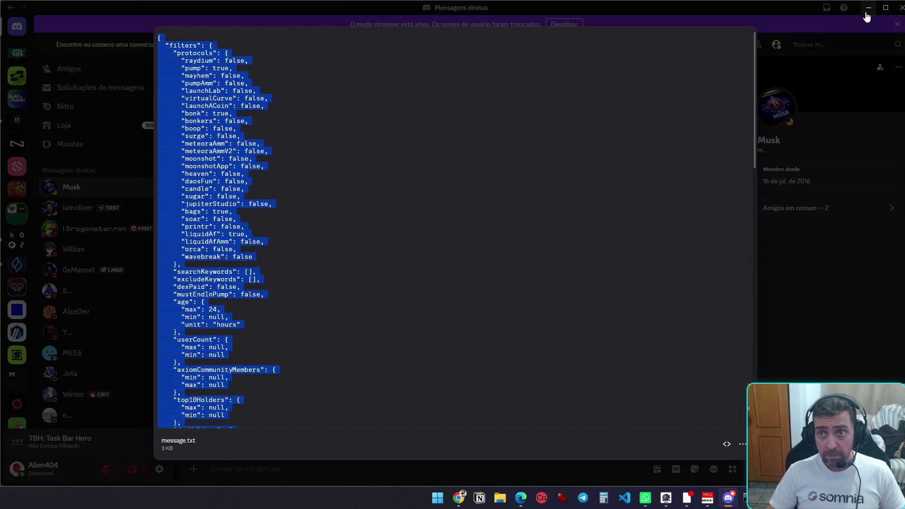
# Send ChatGPT the message 'agora esse a' followed by the pasted filter JSON.
pyautogui.click(864, 12)
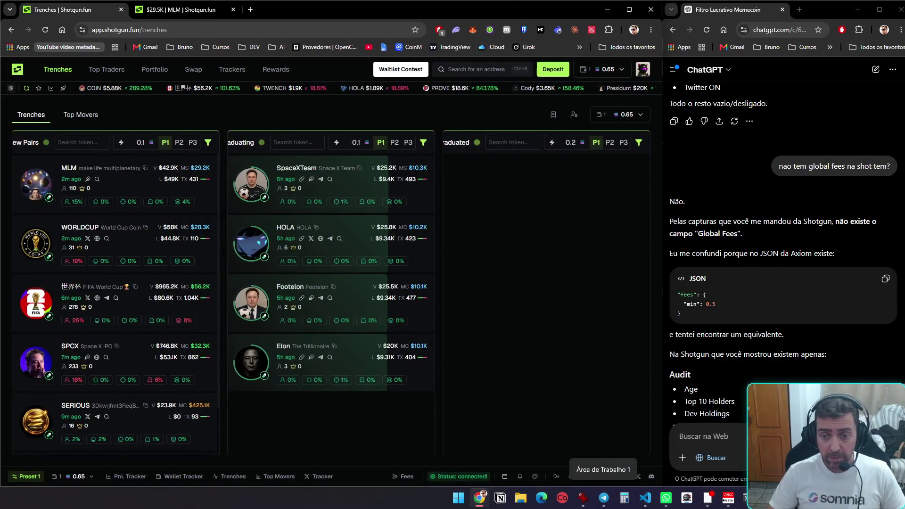
pyautogui.click(707, 436)
pyautogui.write('agora esse a')
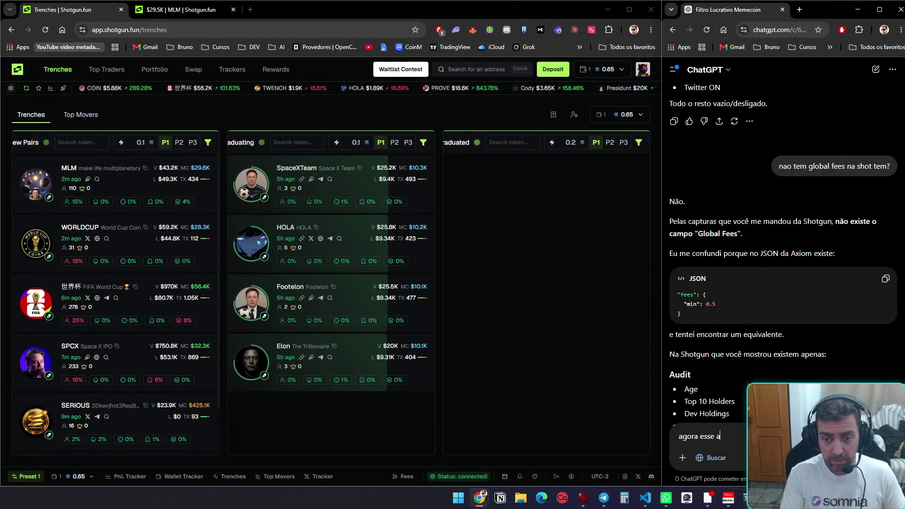
pyautogui.hotkey('shift', 'Return')
pyautogui.hotkey('shift', 'Return')
pyautogui.hotkey('ctrl', 'v')
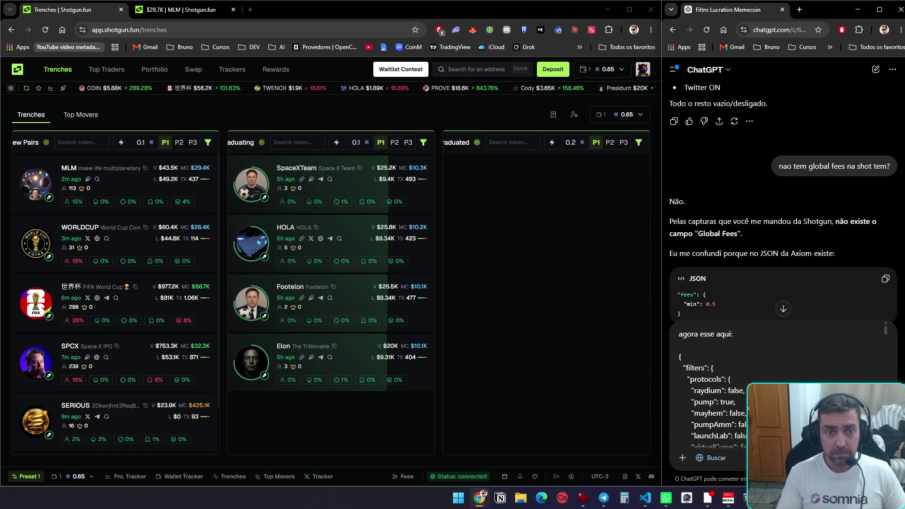
pyautogui.press('Return')
# Set the Graduated filter's maximum age to 1440 minutes.
pyautogui.click(639, 142)
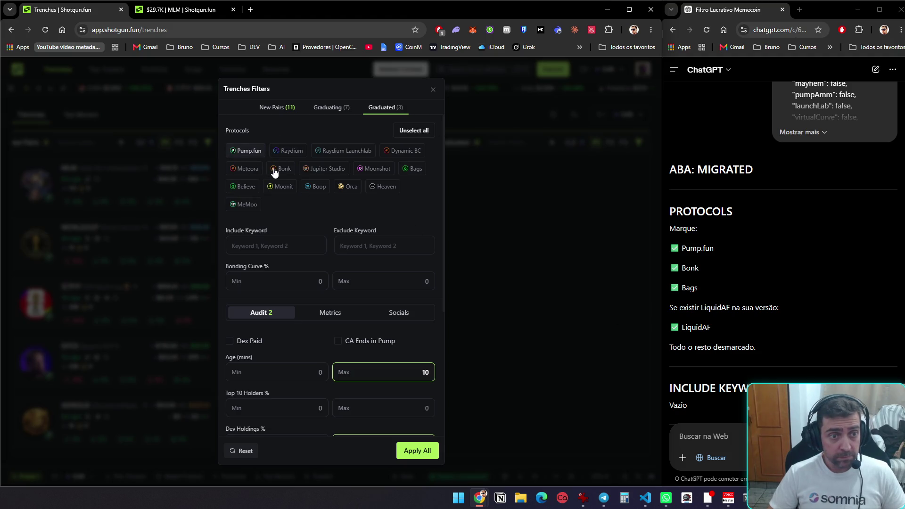
pyautogui.scroll(-5, 759, 292)
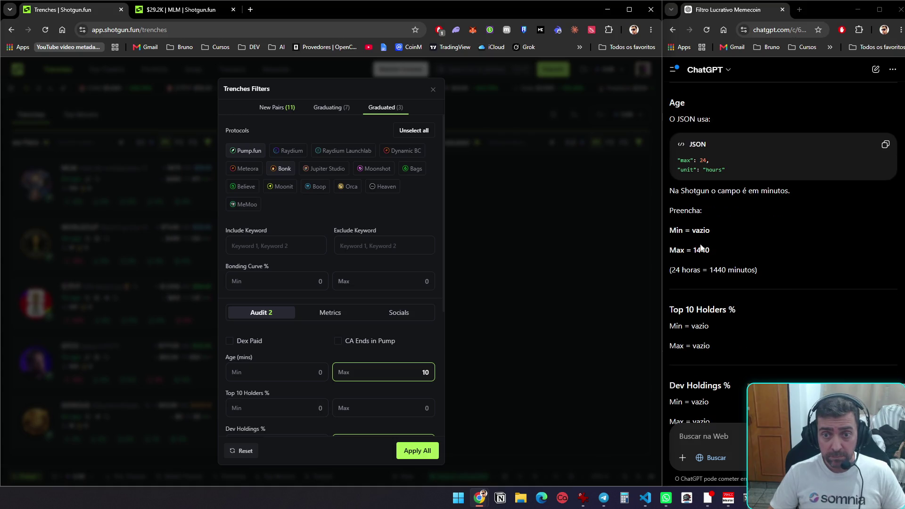
pyautogui.scroll(-2, 395, 349)
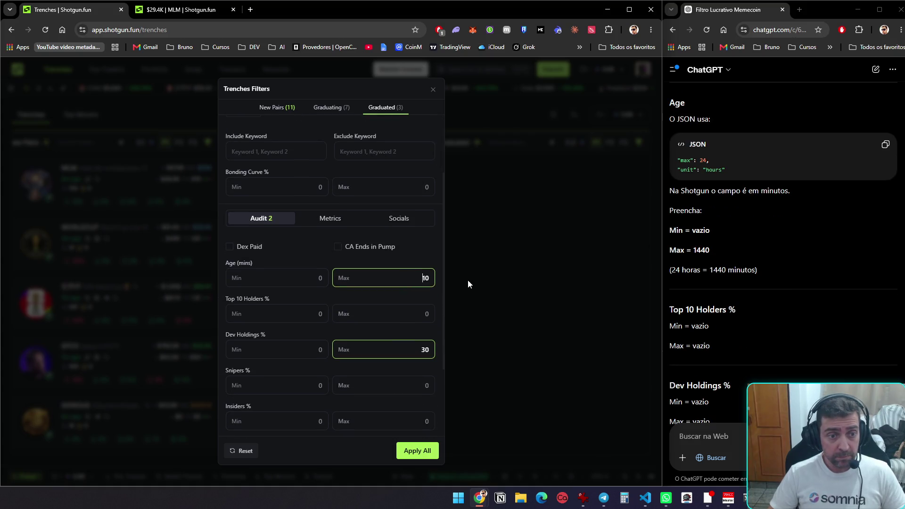
pyautogui.press('BackSpace')
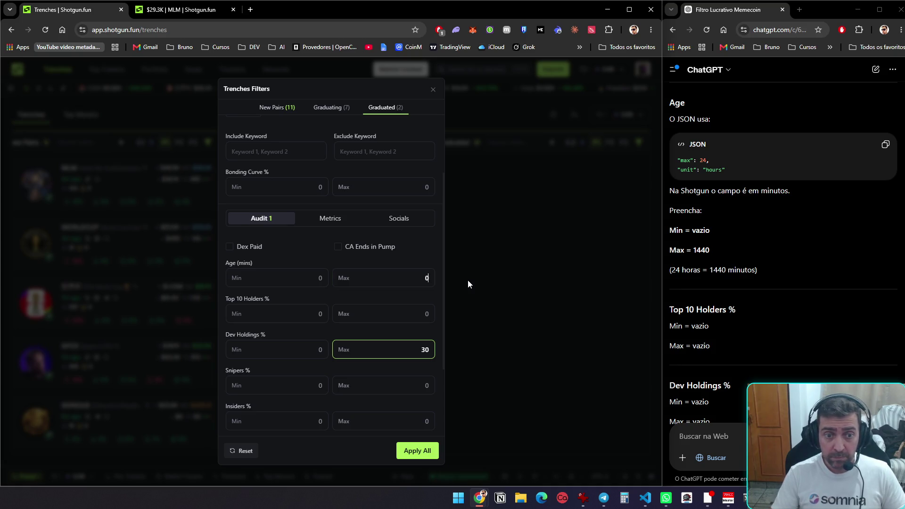
pyautogui.write('1440')
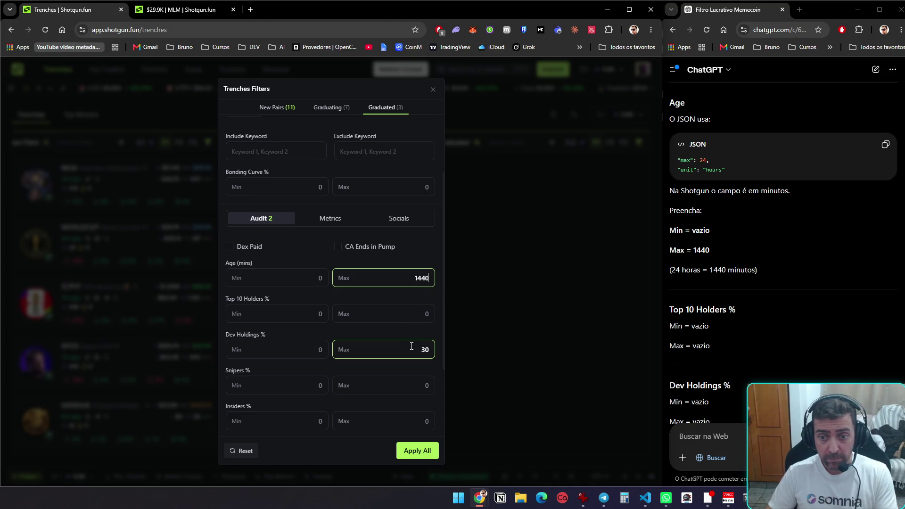
# Under Metrics, set the minimum market cap to 15000.
pyautogui.scroll(-3, 768, 338)
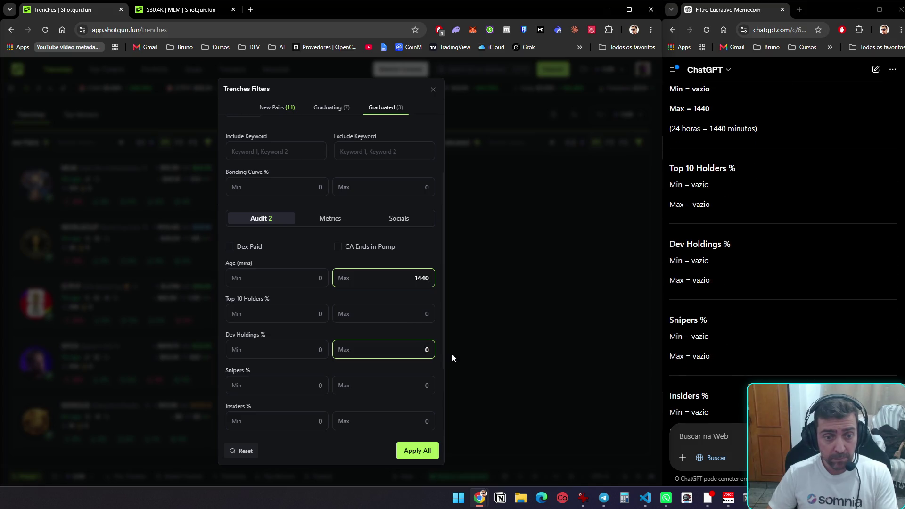
pyautogui.scroll(-7, 723, 334)
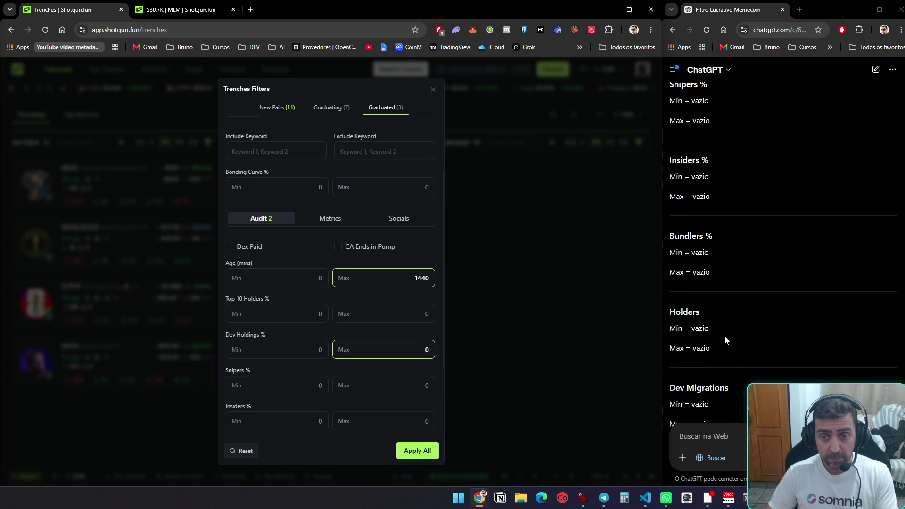
pyautogui.scroll(-6, 723, 338)
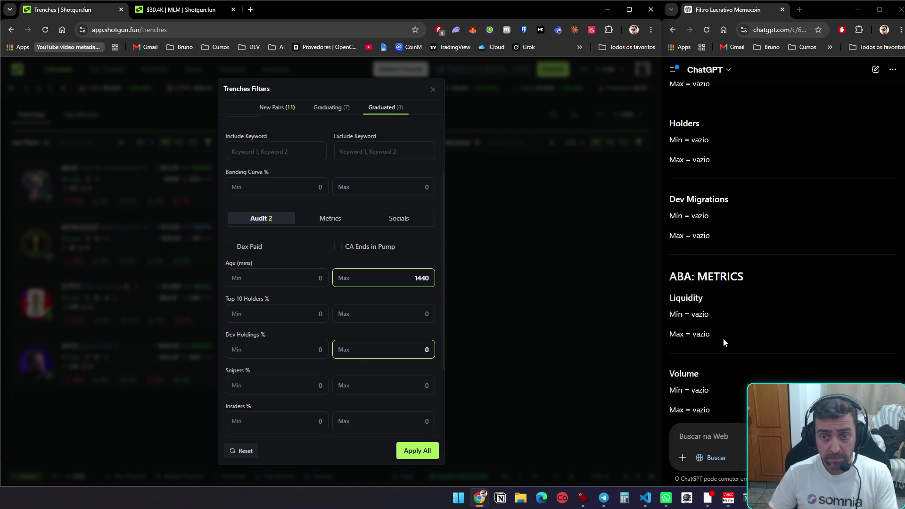
pyautogui.scroll(-2, 396, 317)
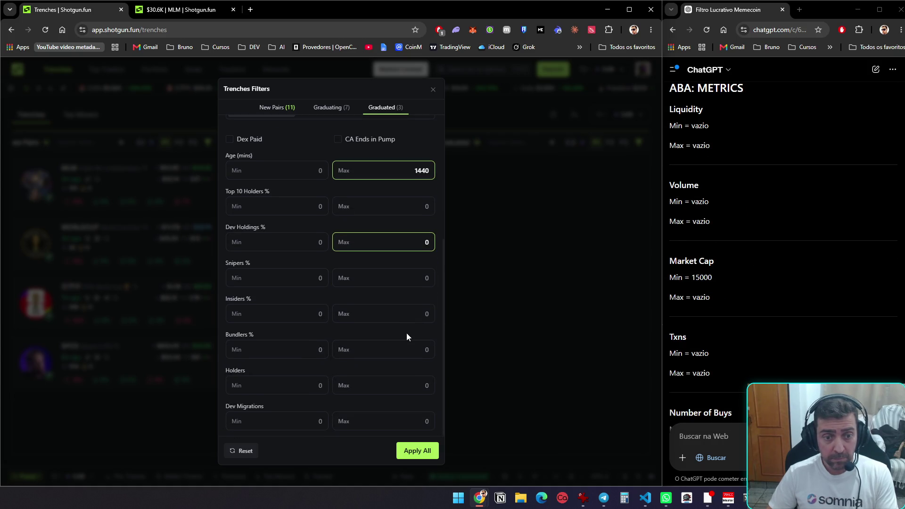
pyautogui.scroll(4, 419, 313)
pyautogui.click(329, 313)
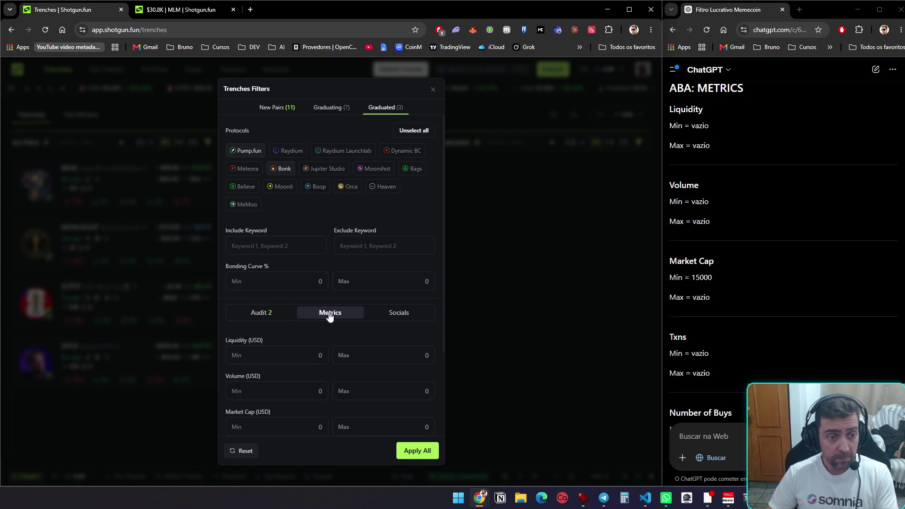
pyautogui.scroll(-2, 329, 315)
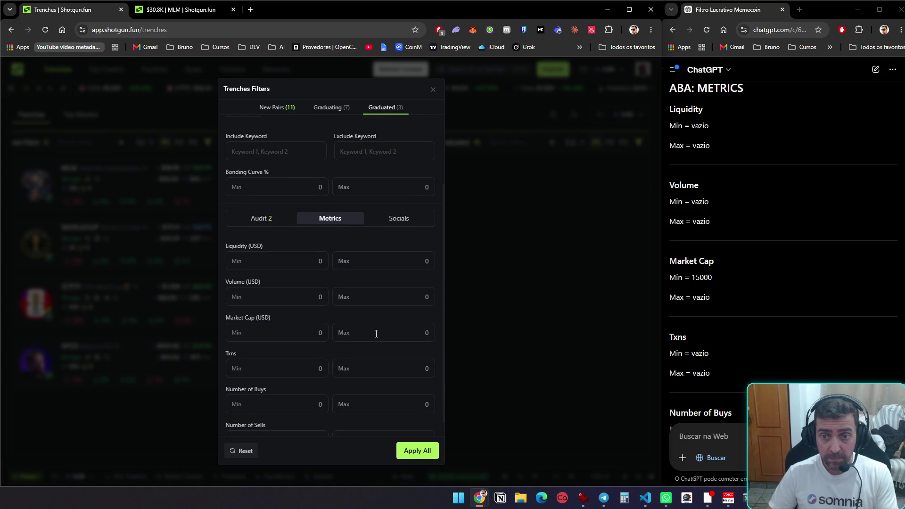
pyautogui.click(321, 332)
pyautogui.write('15000')
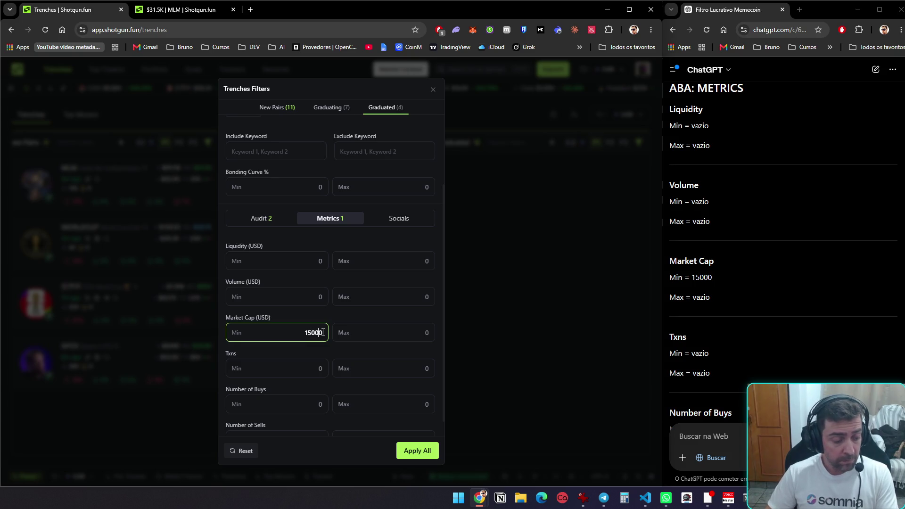
pyautogui.scroll(-3, 733, 331)
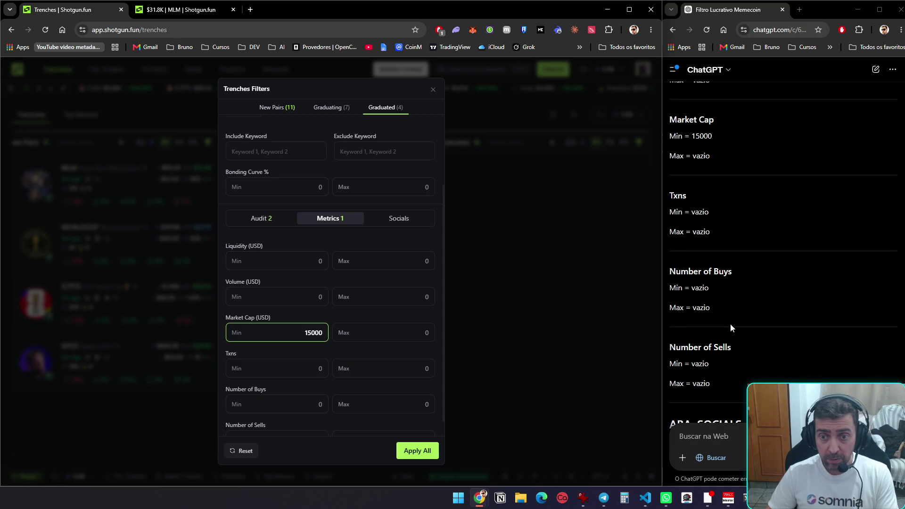
pyautogui.scroll(-2, 730, 323)
pyautogui.scroll(-1, 400, 347)
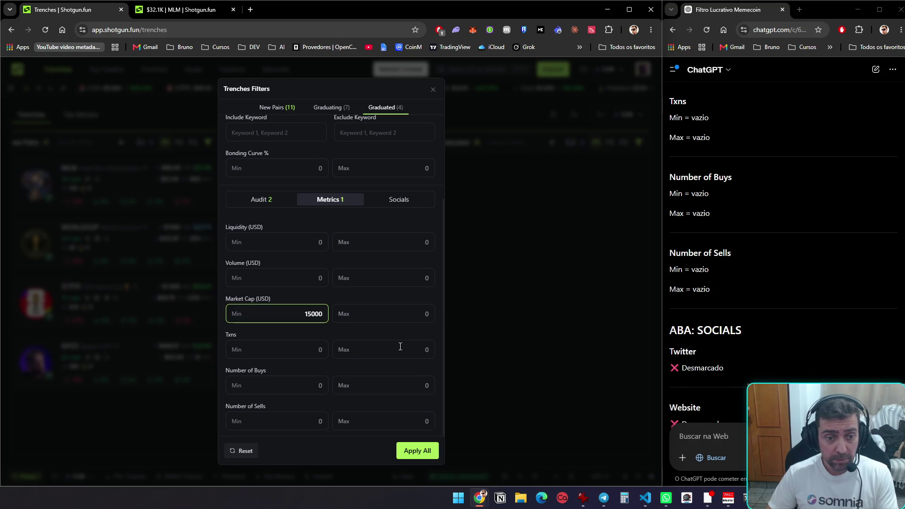
pyautogui.scroll(-9, 732, 341)
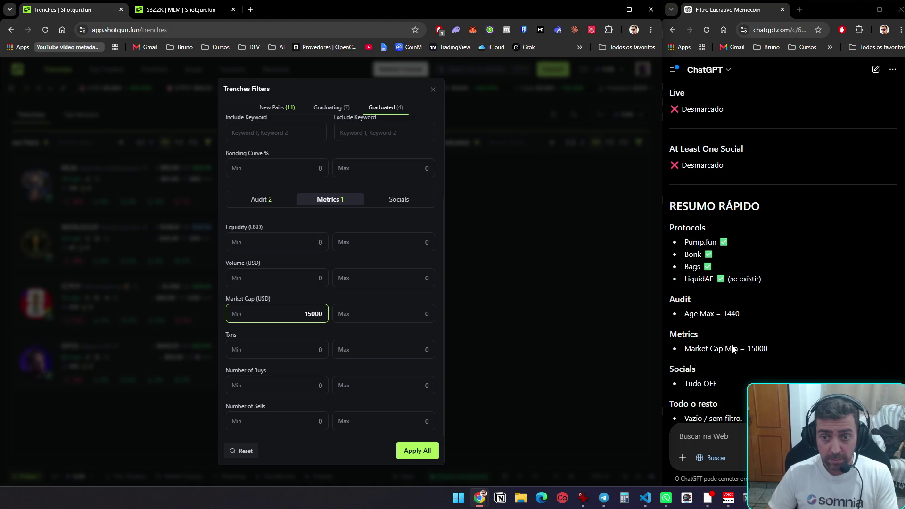
pyautogui.scroll(-1, 733, 349)
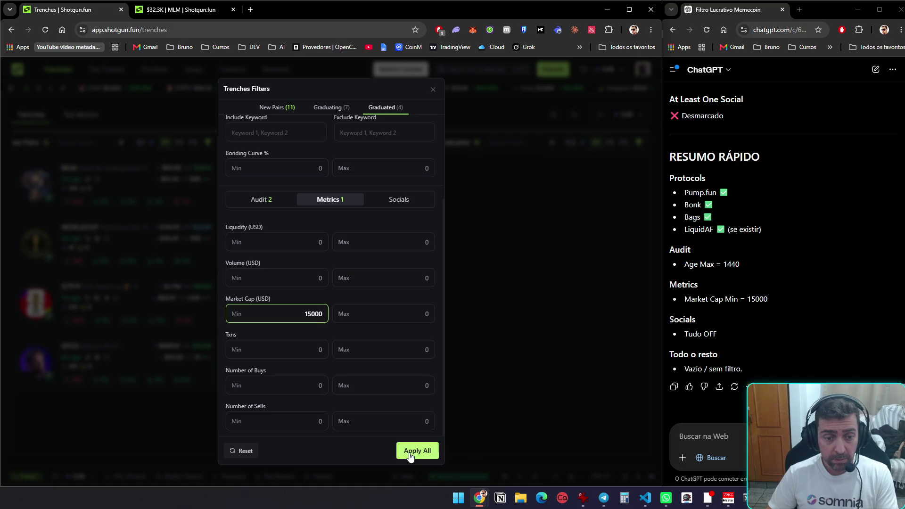
# Apply the Graduated filters and open the Merlin token's trade page in a new tab.
pyautogui.click(452, 431)
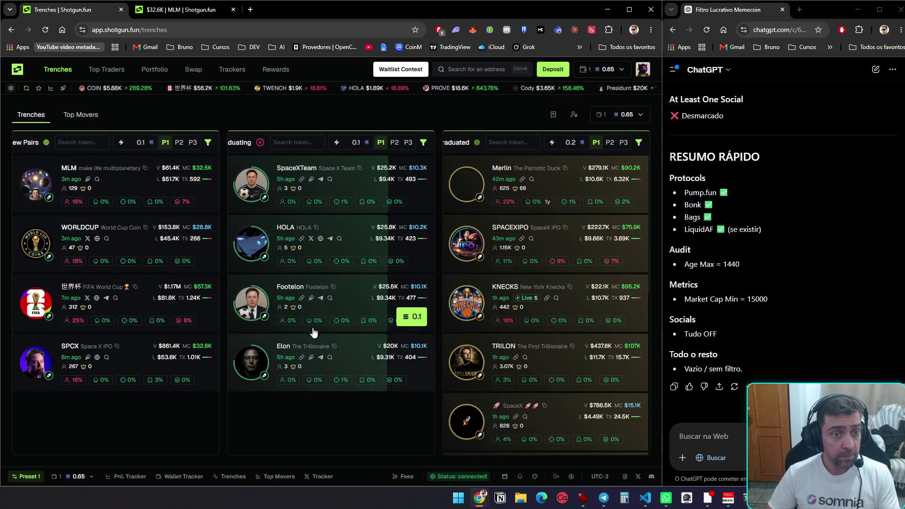
pyautogui.middleClick(557, 184)
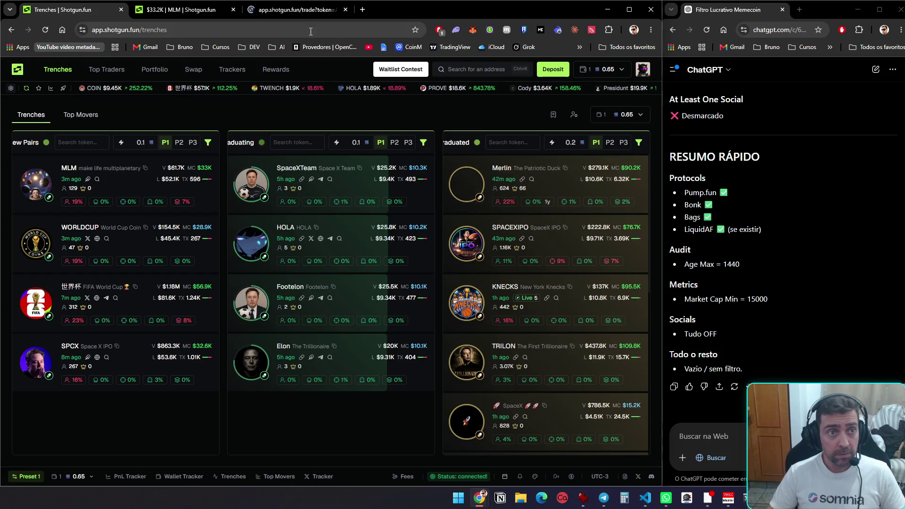
pyautogui.click(304, 9)
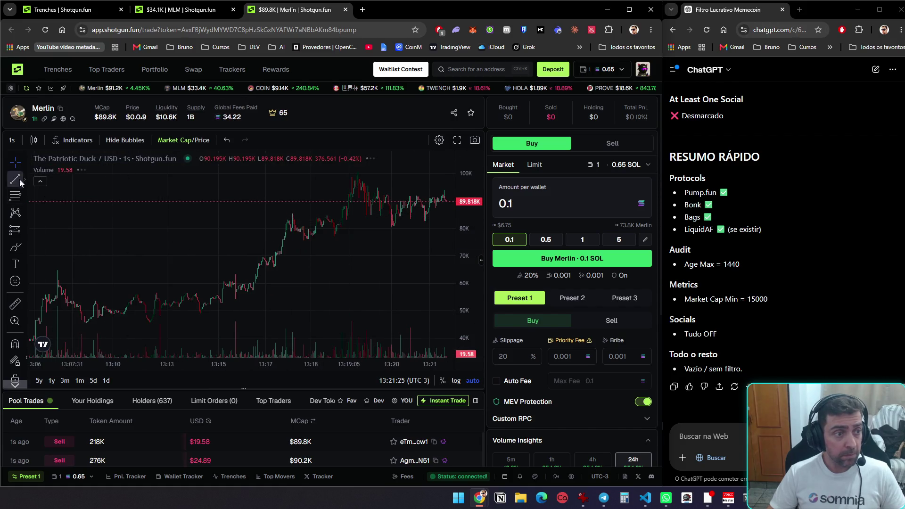
# Switch Merlin's chart to 1-minute candles, glance at MLM, and return to Trenches.
pyautogui.click(14, 140)
pyautogui.click(26, 238)
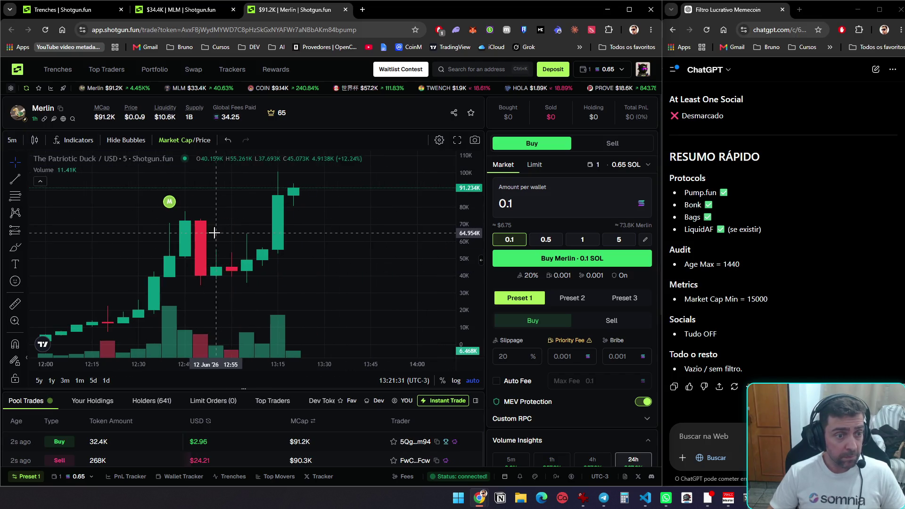
pyautogui.click(12, 140)
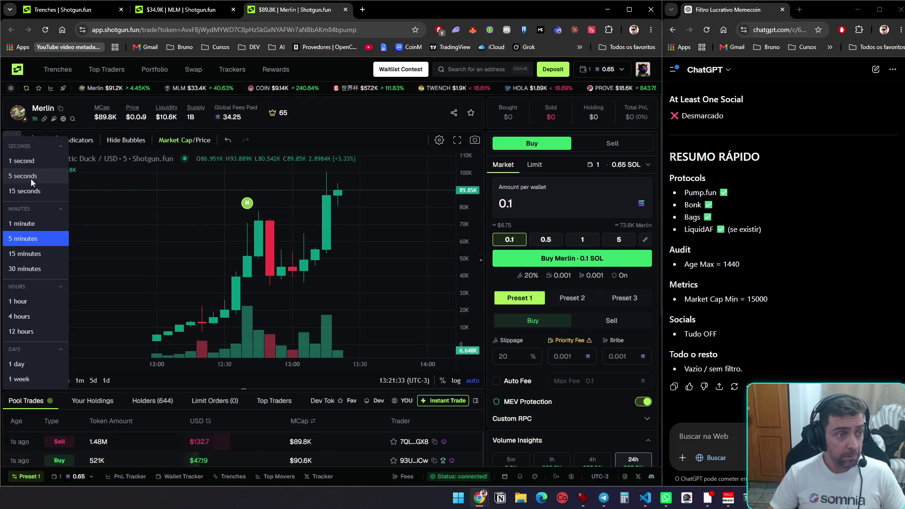
pyautogui.click(28, 223)
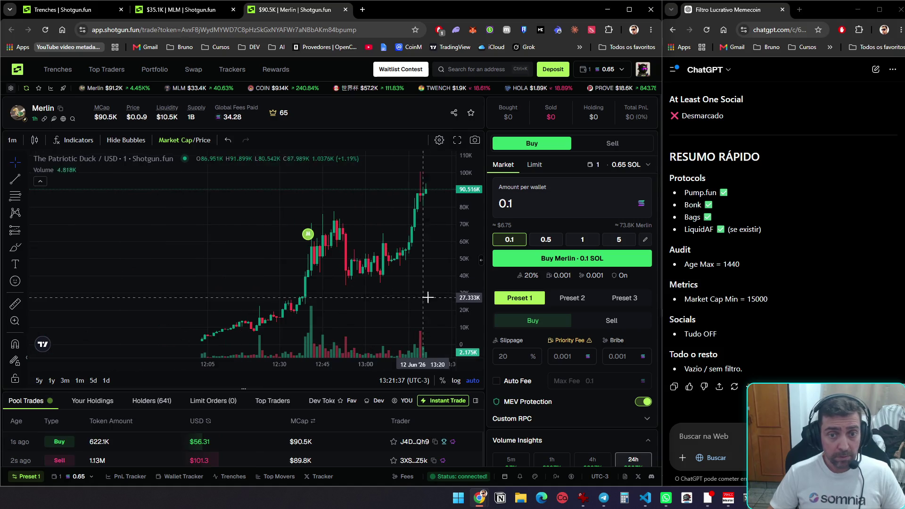
pyautogui.click(181, 10)
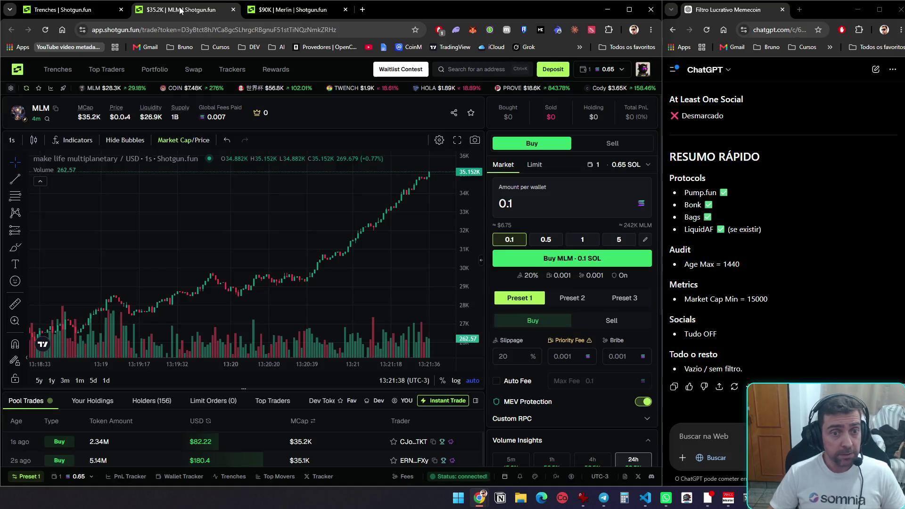
pyautogui.click(71, 10)
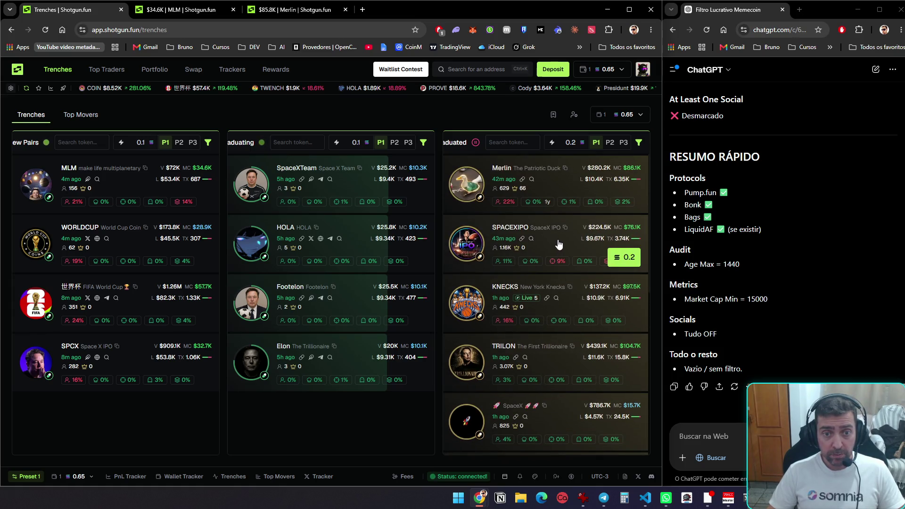
# Open SPACEXIPO, KNECKS, TRILON and SpaceX from the Graduated column in background tabs.
pyautogui.middleClick(559, 241)
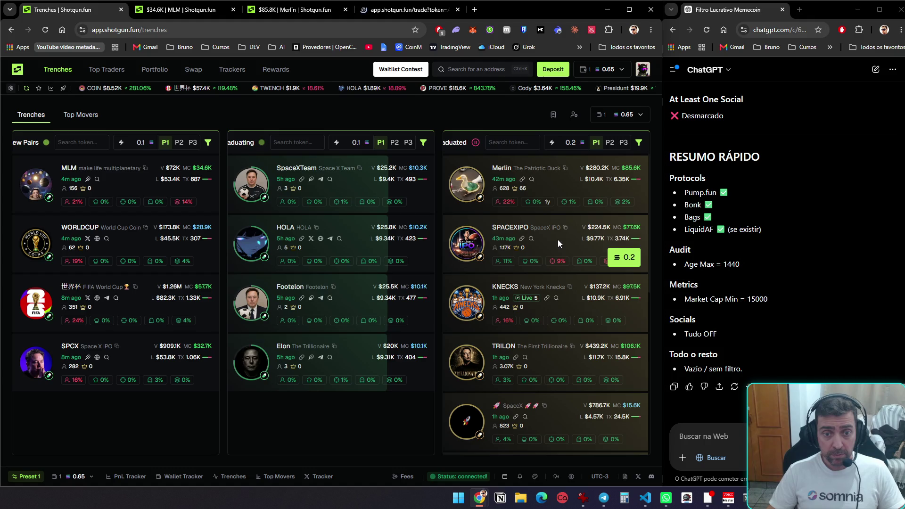
pyautogui.middleClick(571, 307)
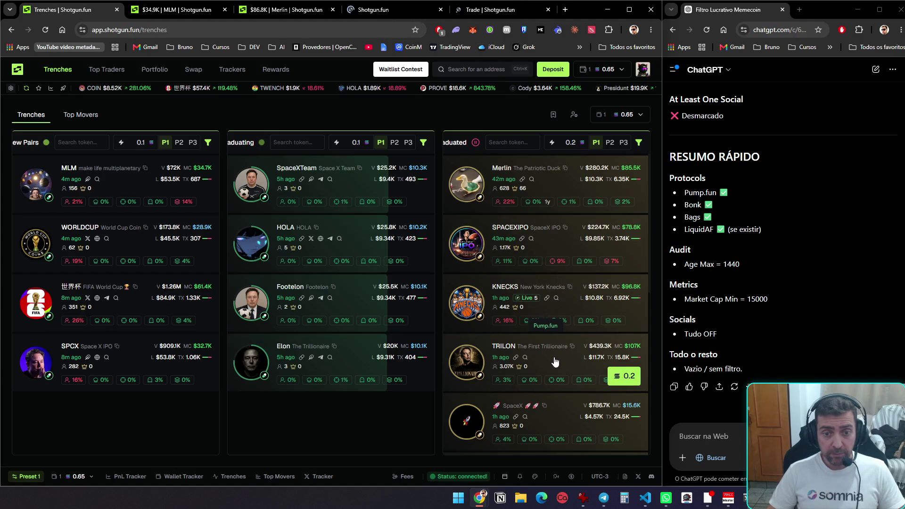
pyautogui.middleClick(555, 362)
pyautogui.scroll(-3, 555, 362)
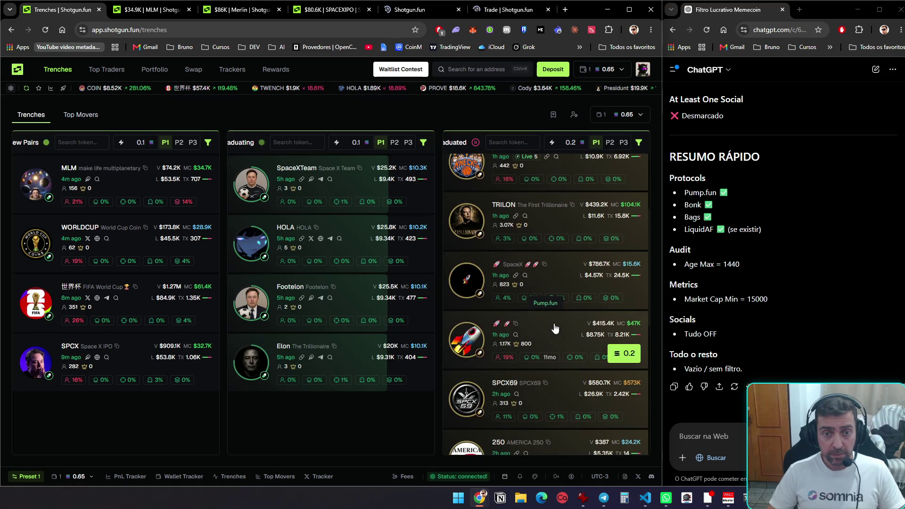
pyautogui.middleClick(565, 275)
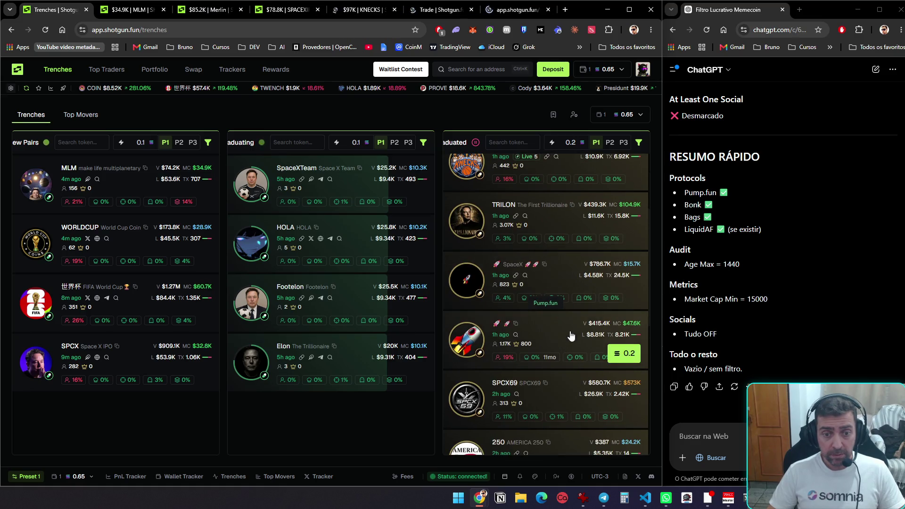
pyautogui.scroll(-3, 572, 340)
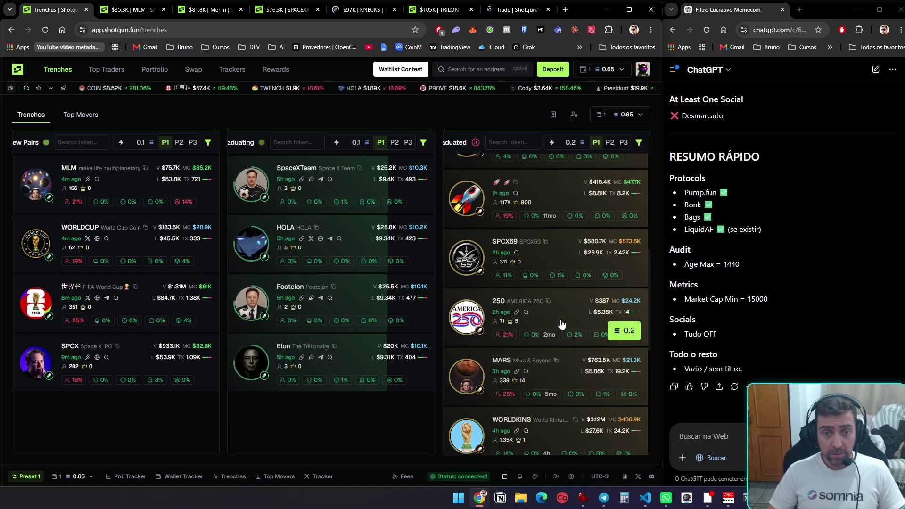
pyautogui.scroll(-1, 561, 322)
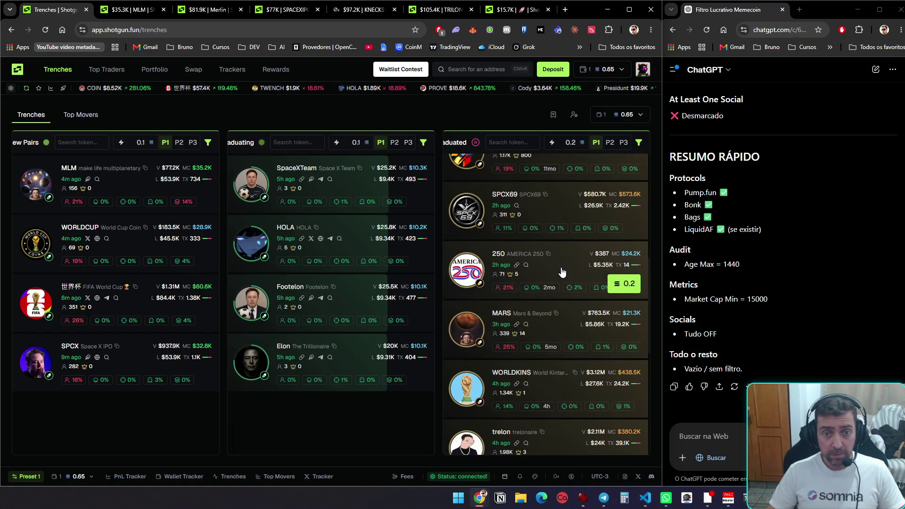
# Open 250, MARS and trelon in background tabs, then switch to MLM's trade page.
pyautogui.middleClick(569, 324)
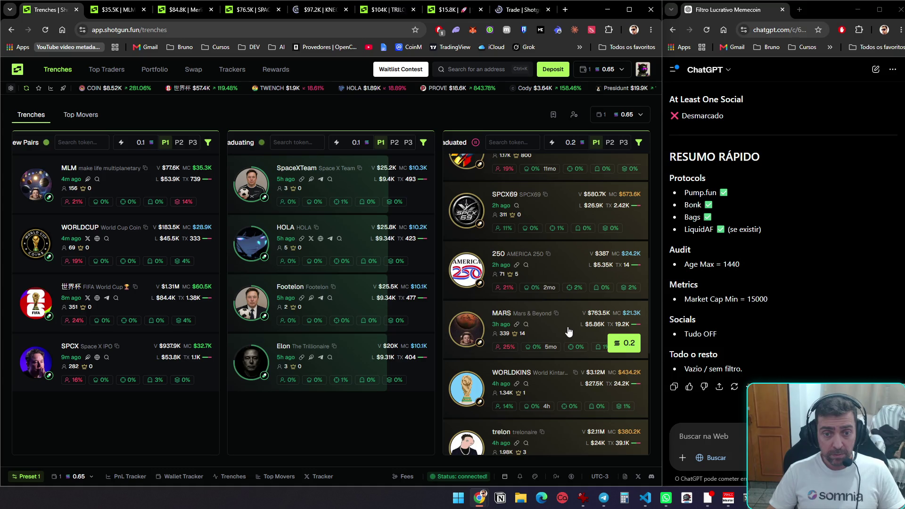
pyautogui.middleClick(568, 332)
pyautogui.scroll(-3, 568, 331)
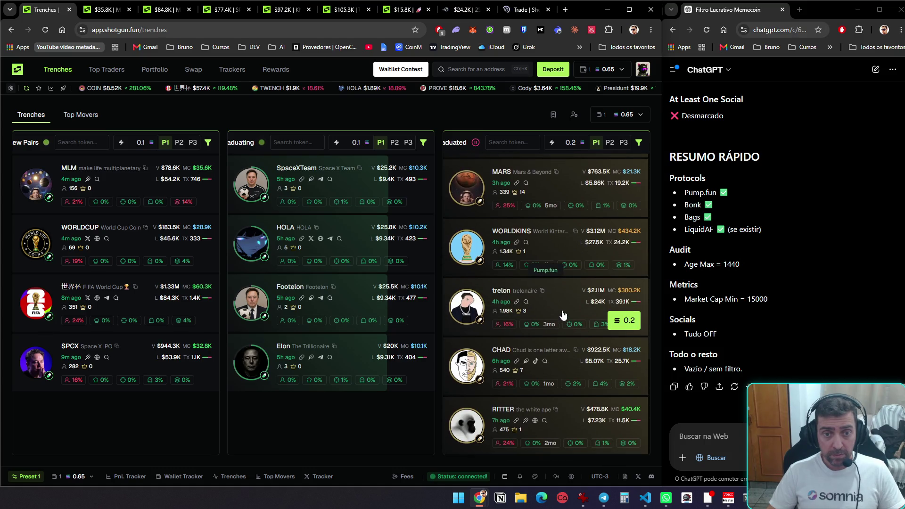
pyautogui.middleClick(563, 248)
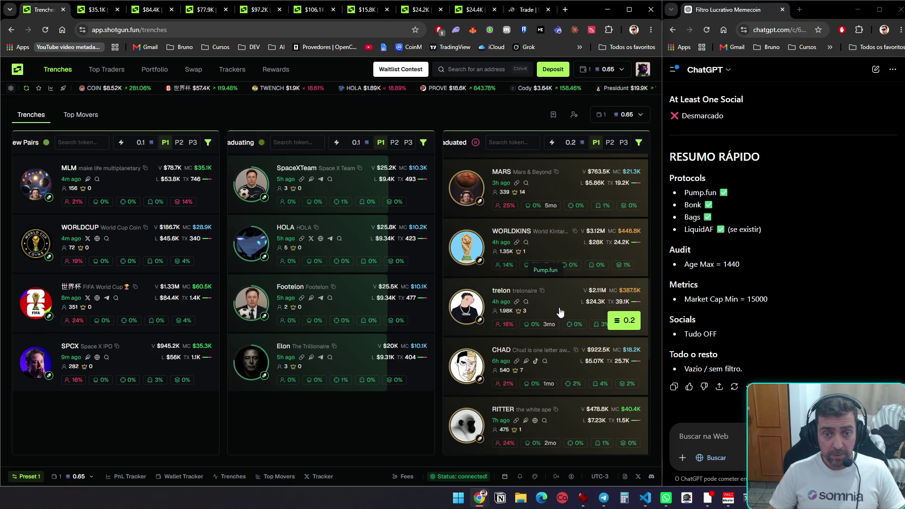
pyautogui.scroll(-2, 563, 333)
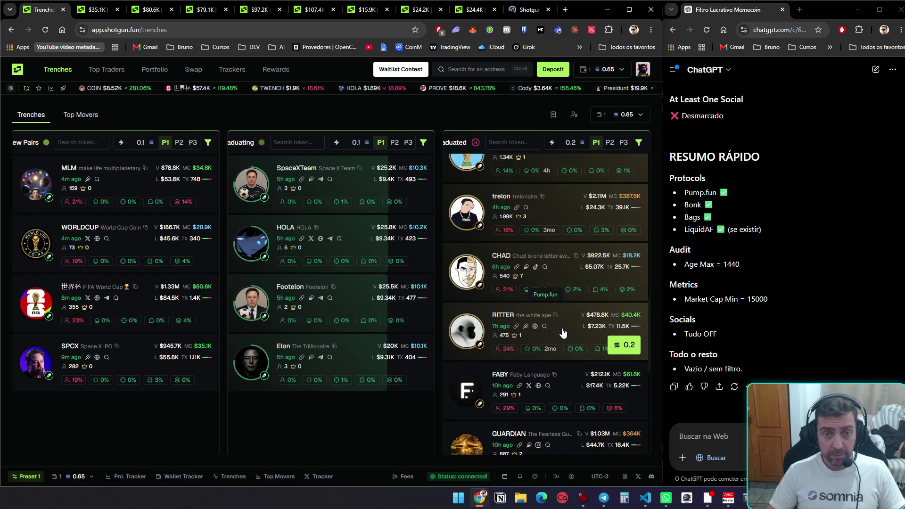
pyautogui.scroll(-3, 563, 333)
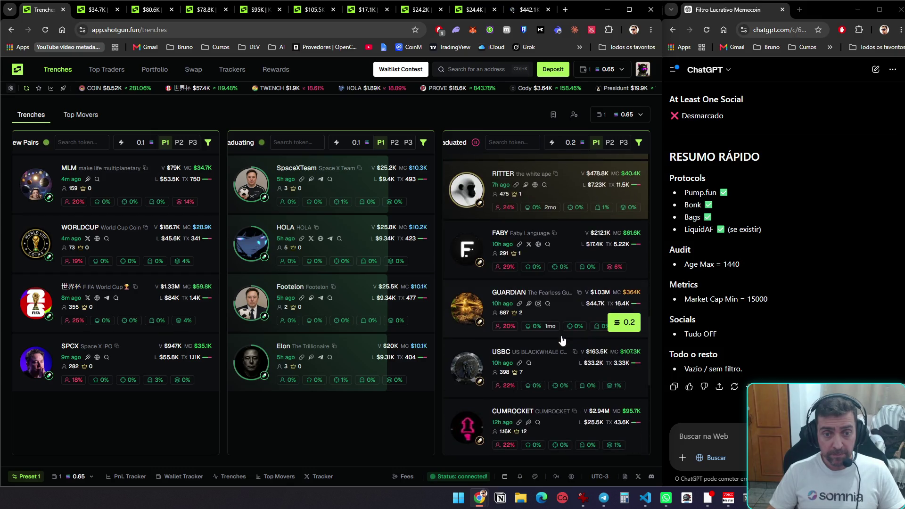
pyautogui.scroll(-5, 562, 339)
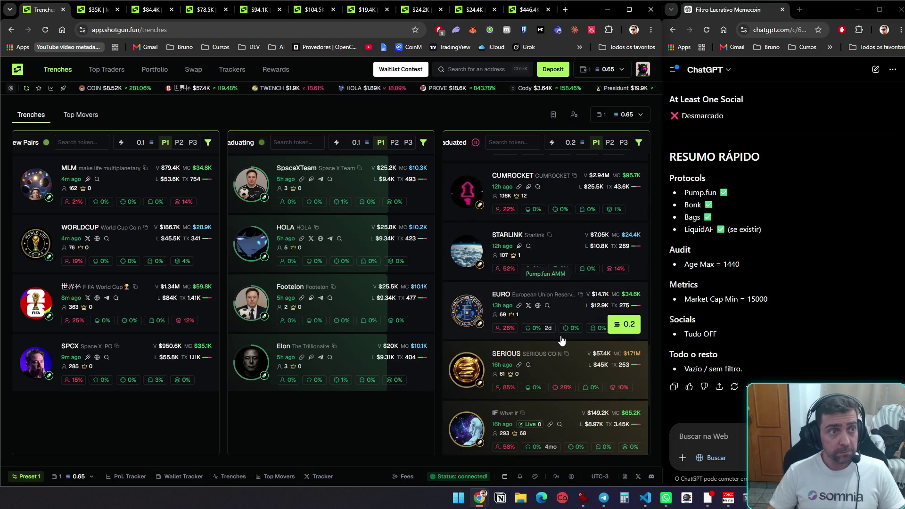
pyautogui.hotkey('ctrl', 'Tab')
# Review the MLM token's trade page and close it.
pyautogui.scroll(-5, 553, 308)
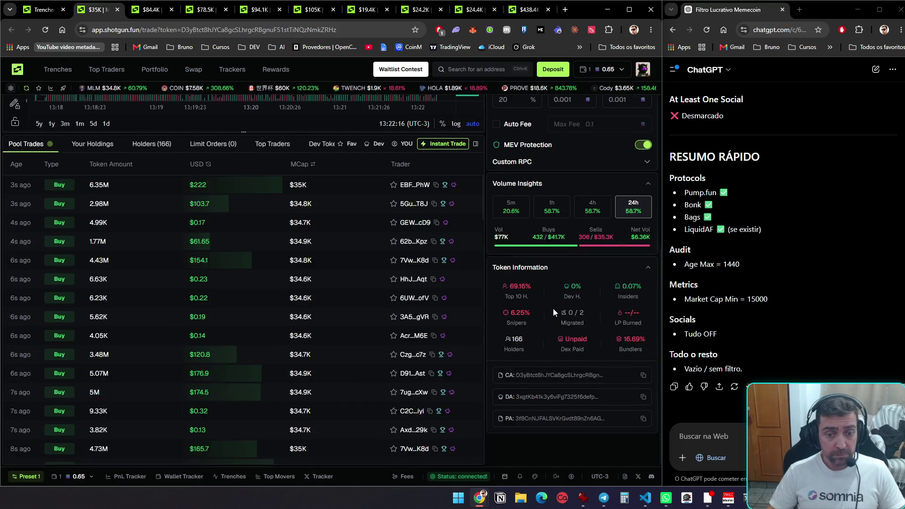
pyautogui.scroll(5, 553, 360)
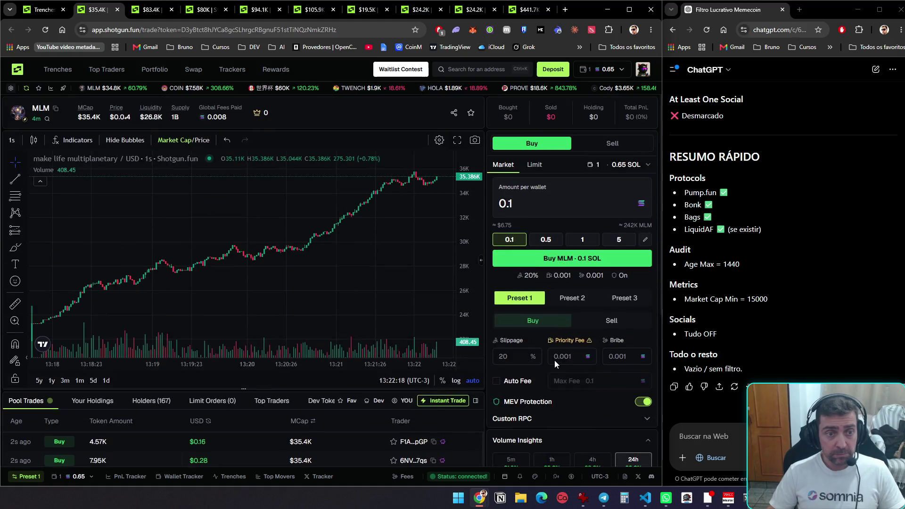
pyautogui.hotkey('ctrl', 'w')
pyautogui.scroll(-5, 553, 343)
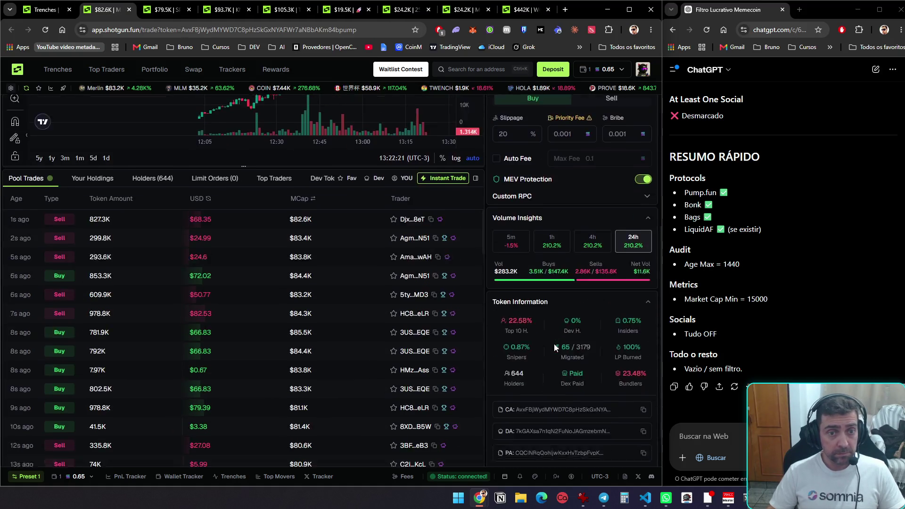
pyautogui.scroll(6, 553, 344)
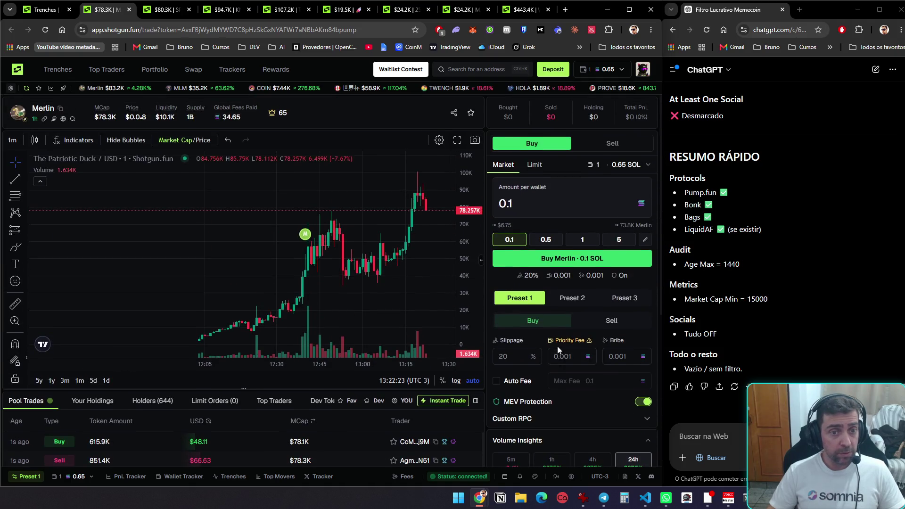
# Step through the SPACEXIPO, KNECKS, TRILON, SpaceX and AMERICA 250 charts, closing AMERICA 250 and MARS.
pyautogui.hotkey('ctrl', 'Tab')
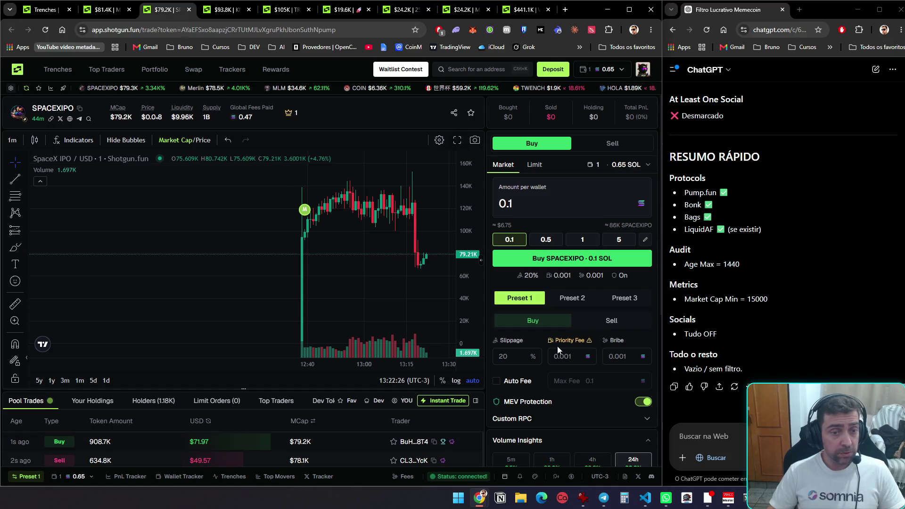
pyautogui.hotkey('ctrl', 'Tab')
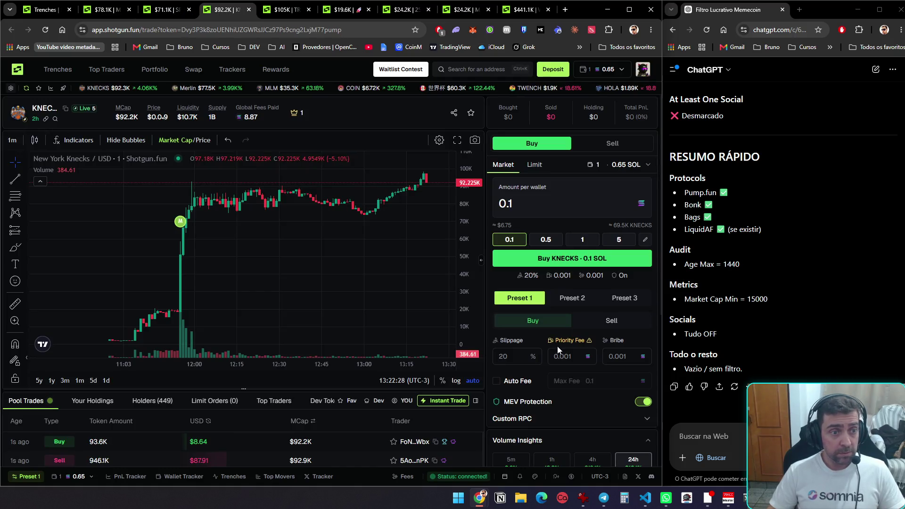
pyautogui.hotkey('ctrl', 'Tab')
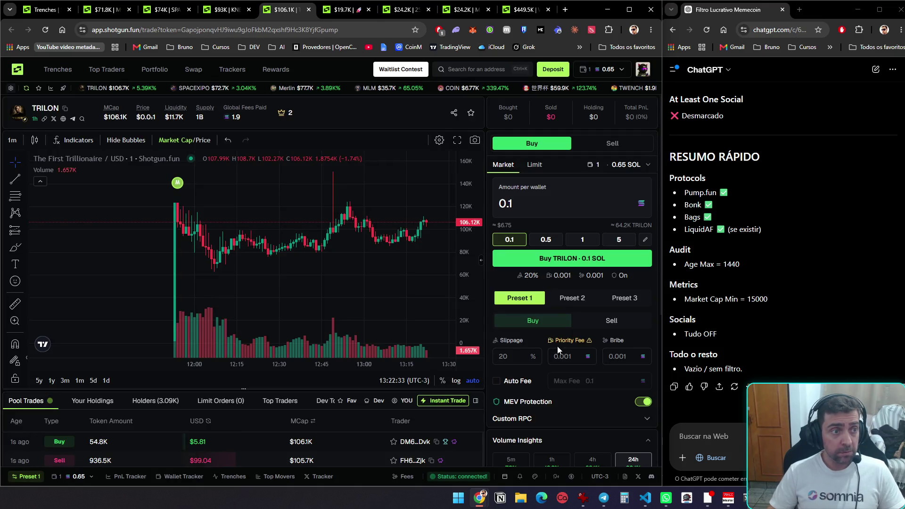
pyautogui.hotkey('ctrl', 'Tab')
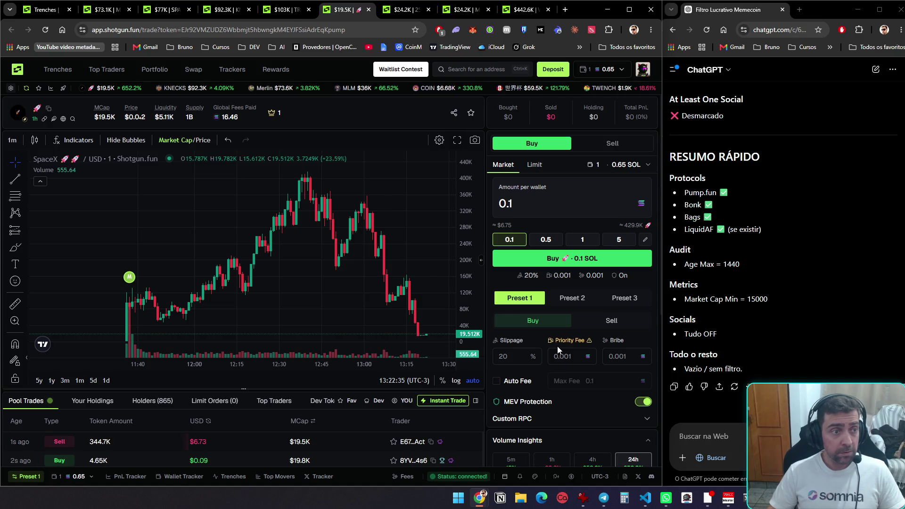
pyautogui.hotkey('ctrl', 'Tab')
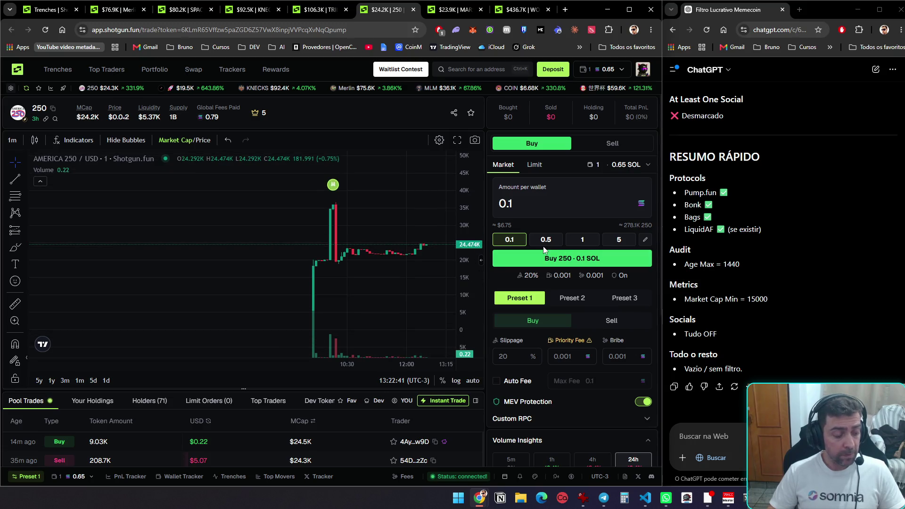
pyautogui.hotkey('ctrl', 'w')
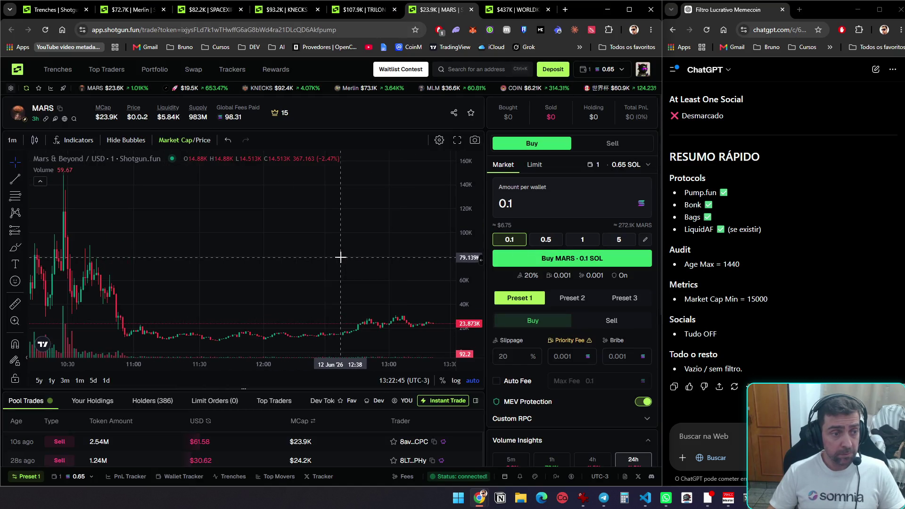
pyautogui.hotkey('ctrl', 'w')
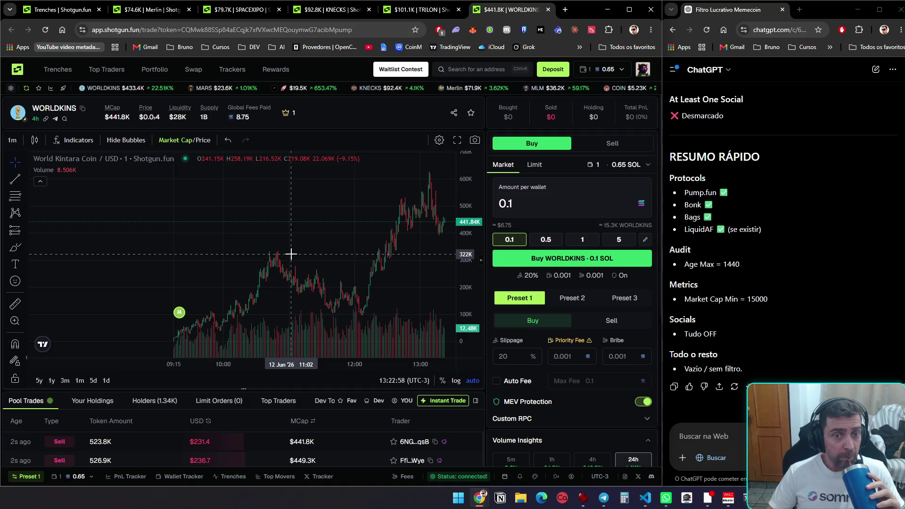
# Open the IF token from Trenches, zoom out its chart, then close it.
pyautogui.click(70, 9)
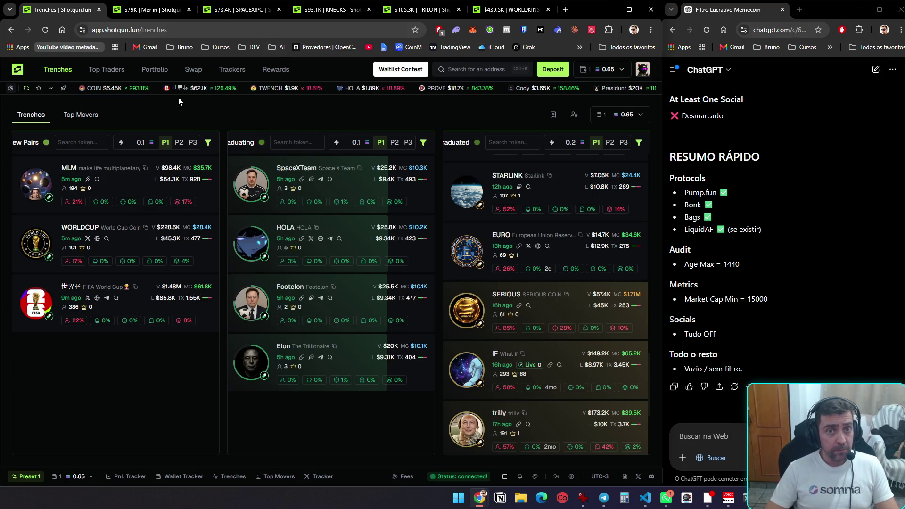
pyautogui.moveTo(230, 90)
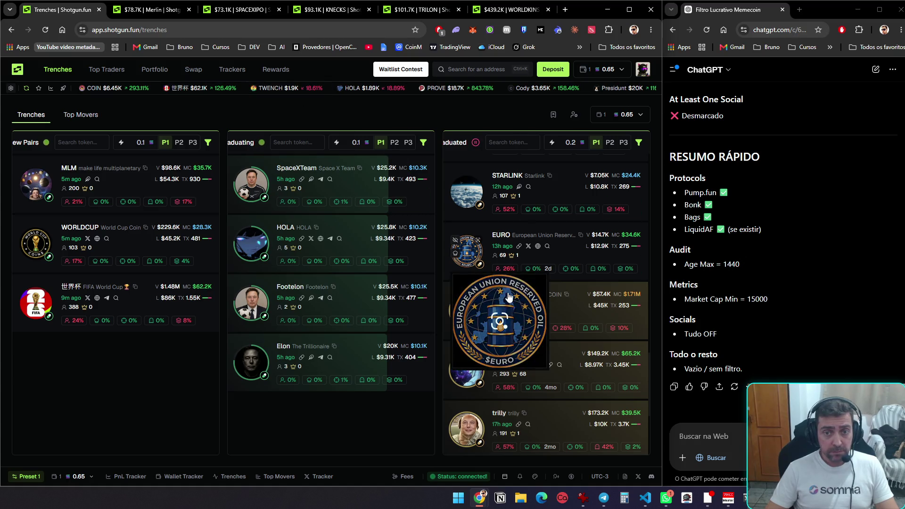
pyautogui.moveTo(569, 311)
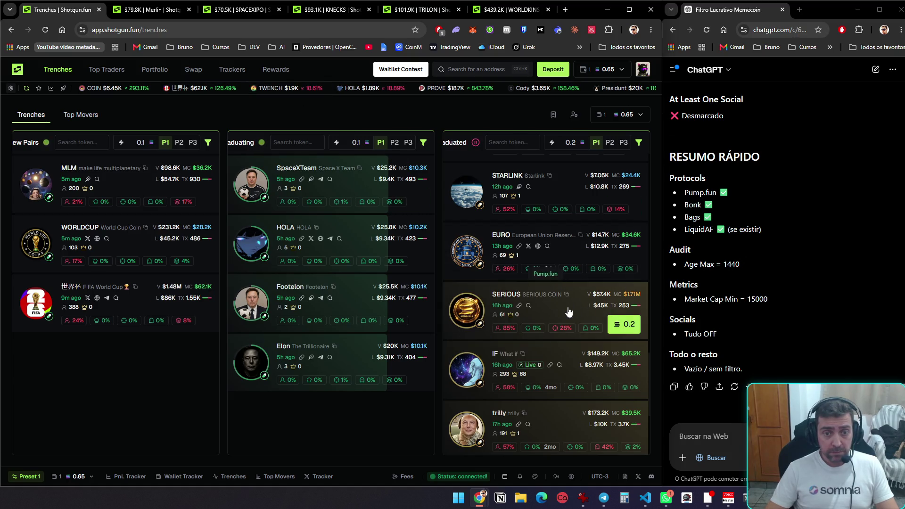
pyautogui.click(562, 353)
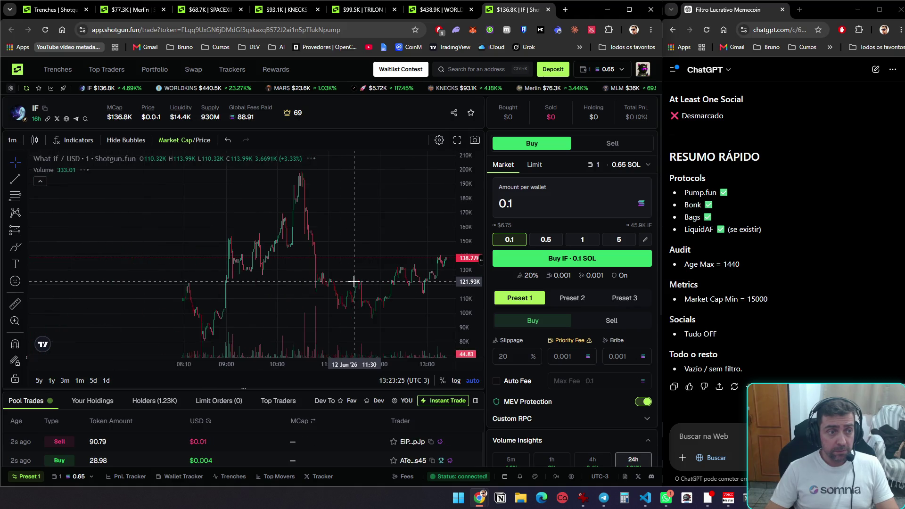
pyautogui.scroll(-2, 353, 281)
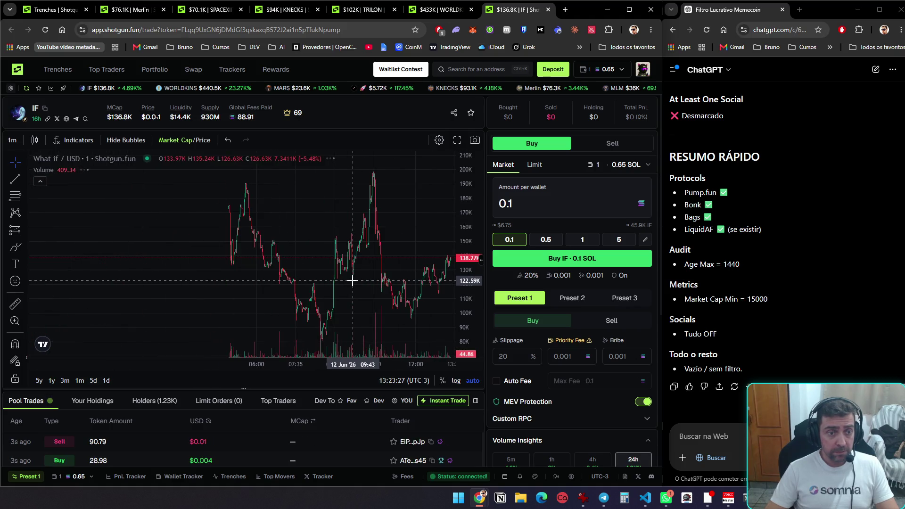
pyautogui.scroll(-3, 353, 281)
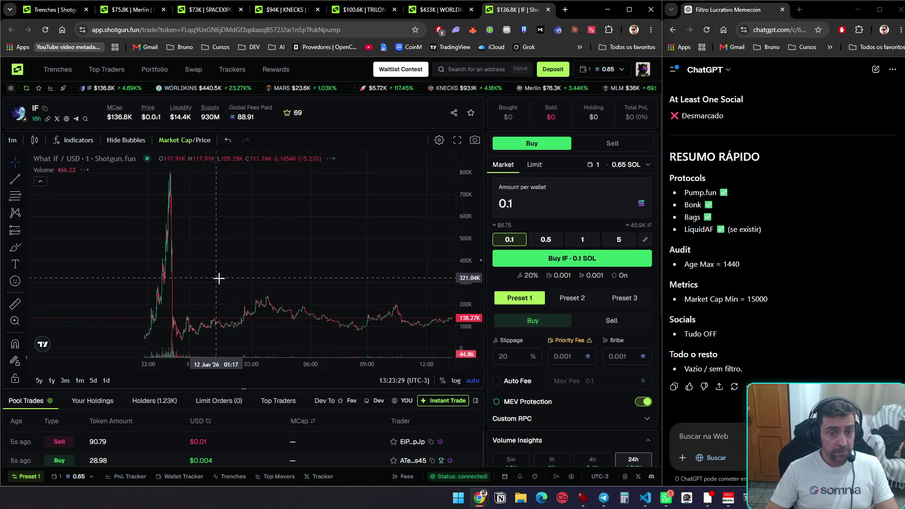
pyautogui.hotkey('ctrl', 'w')
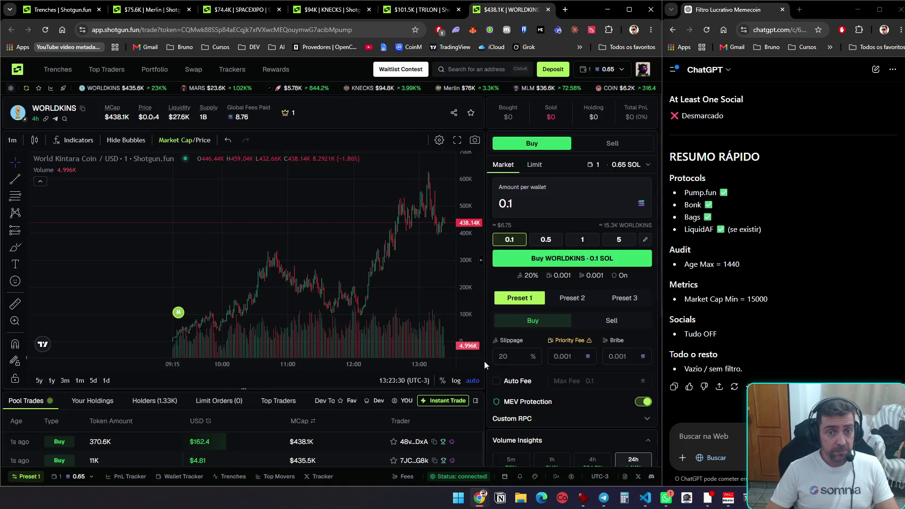
# Go back to Trenches and switch to the Merlin token's trade page.
pyautogui.hotkey('ctrl', '1')
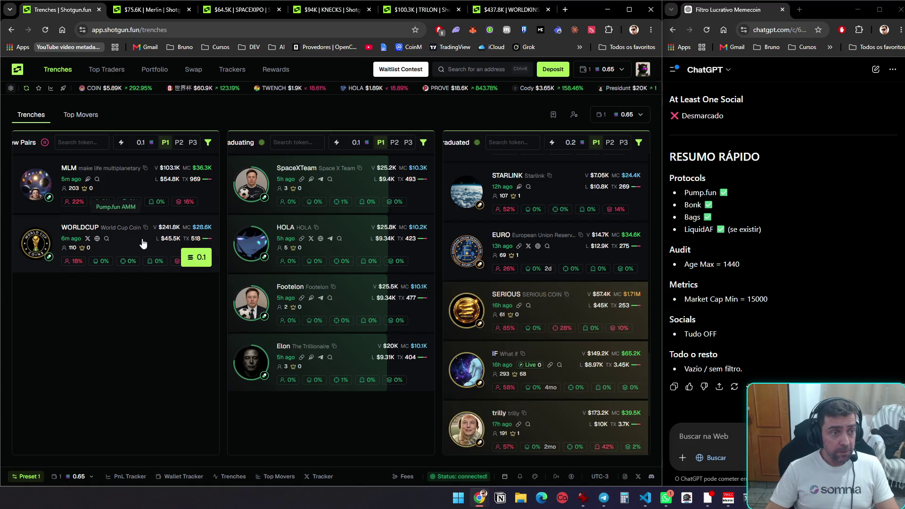
pyautogui.moveTo(139, 187)
pyautogui.hotkey('ctrl', 'Tab')
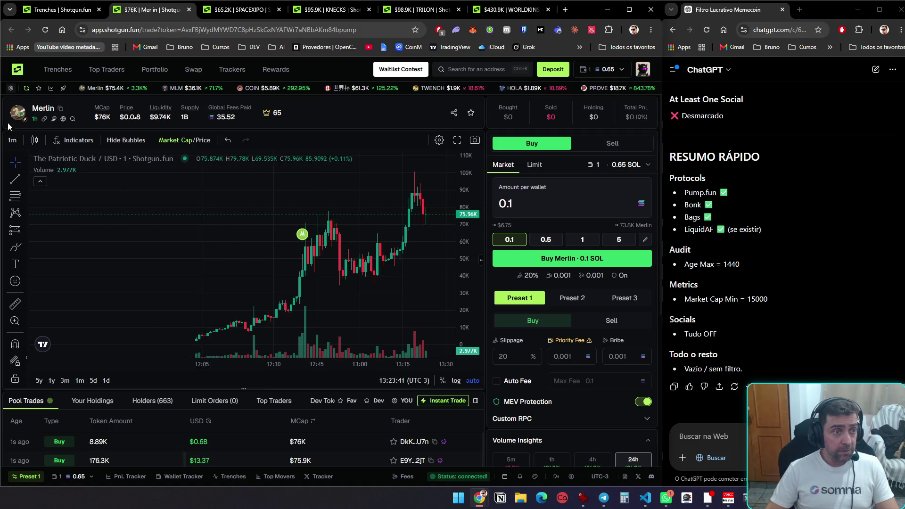
# Preview Merlin's linked tweet, play its duck video, then search X for 'merlin'.
pyautogui.moveTo(52, 119)
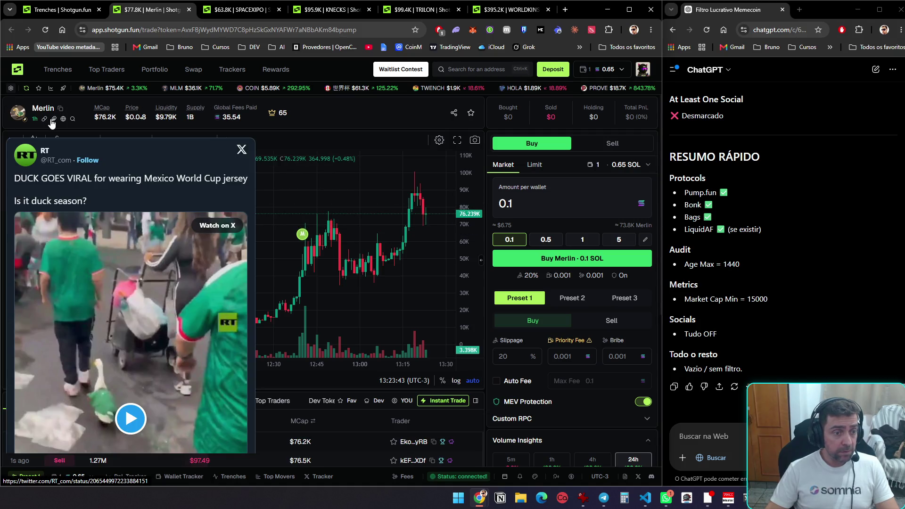
pyautogui.click(140, 395)
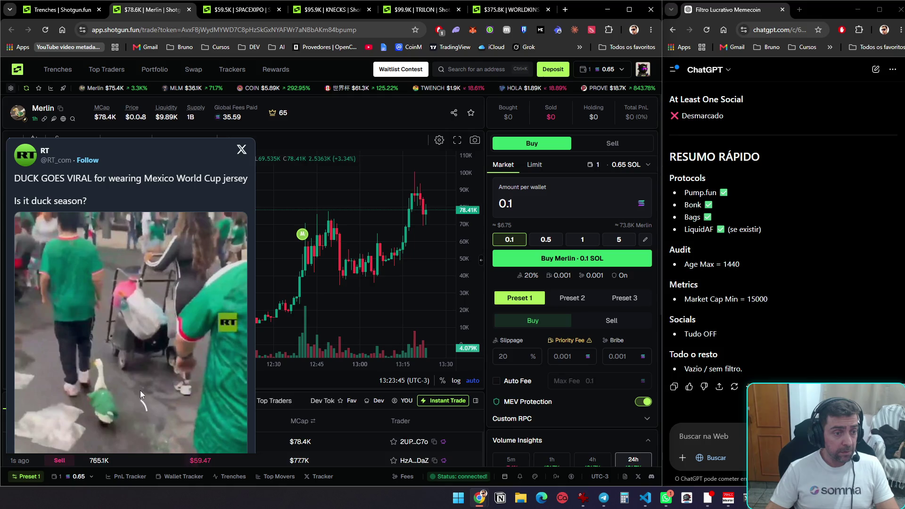
pyautogui.scroll(-2, 154, 343)
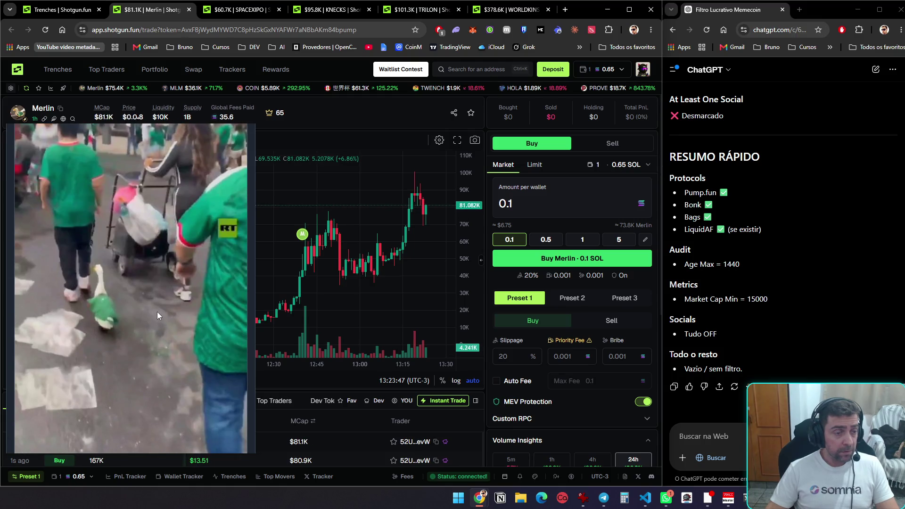
pyautogui.scroll(-2, 167, 326)
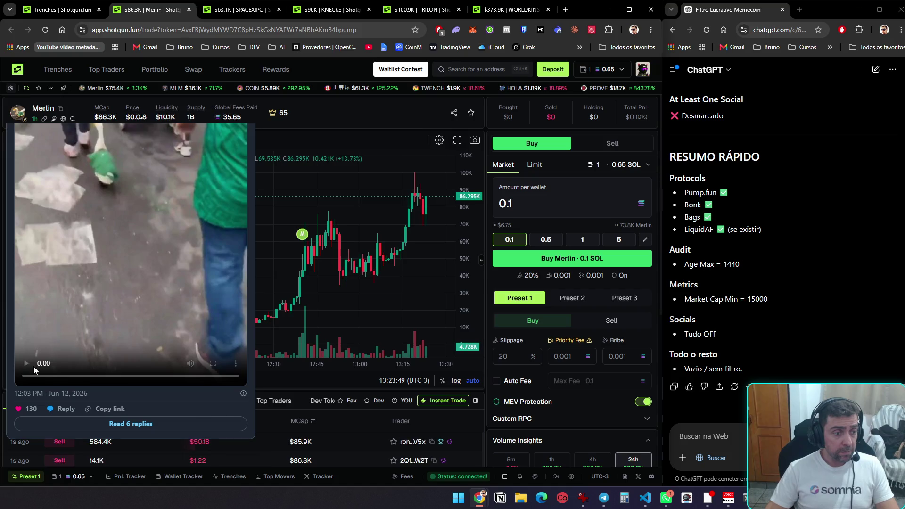
pyautogui.scroll(4, 66, 324)
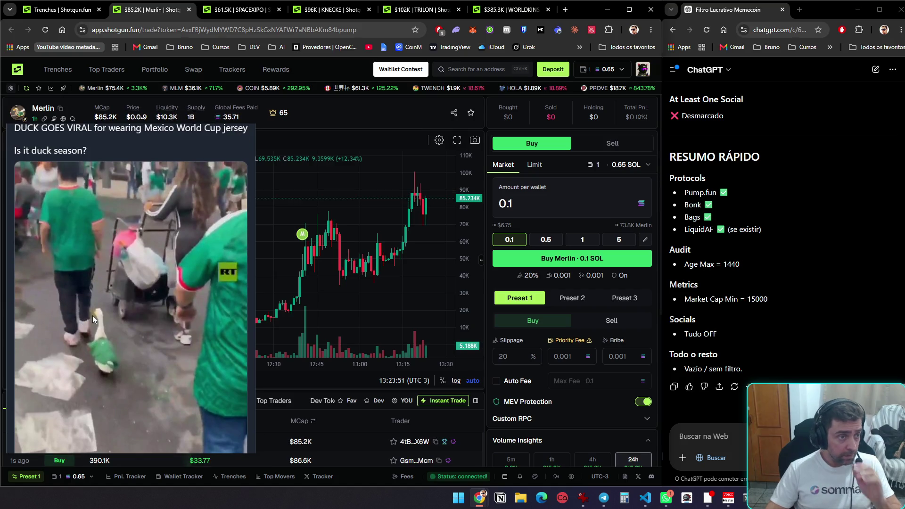
pyautogui.scroll(-2, 98, 311)
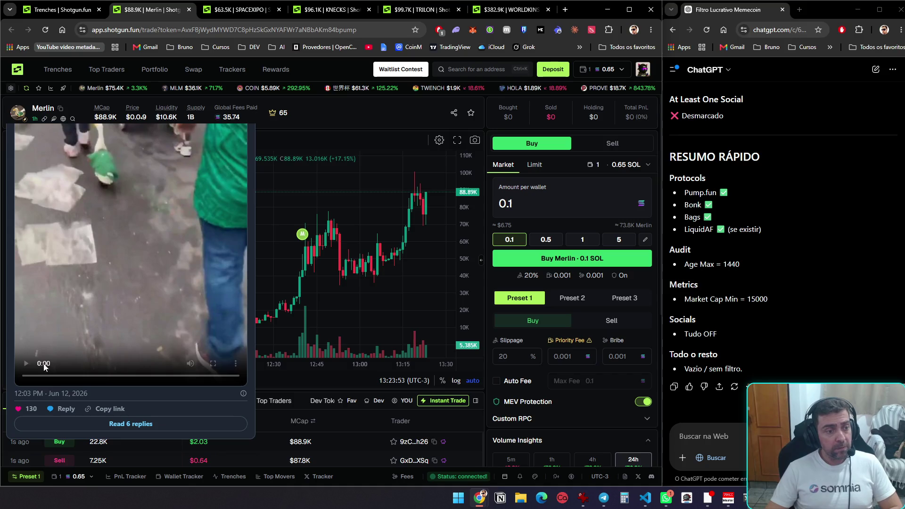
pyautogui.scroll(3, 123, 332)
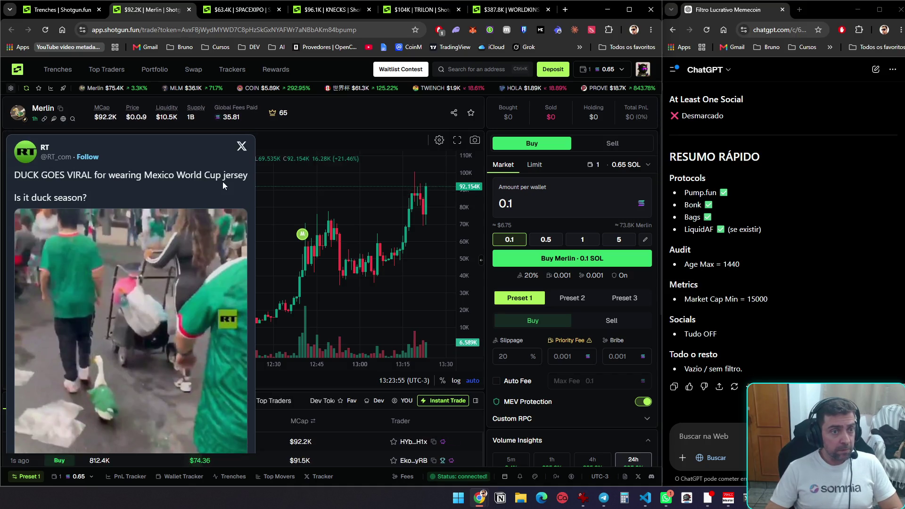
pyautogui.moveTo(63, 121)
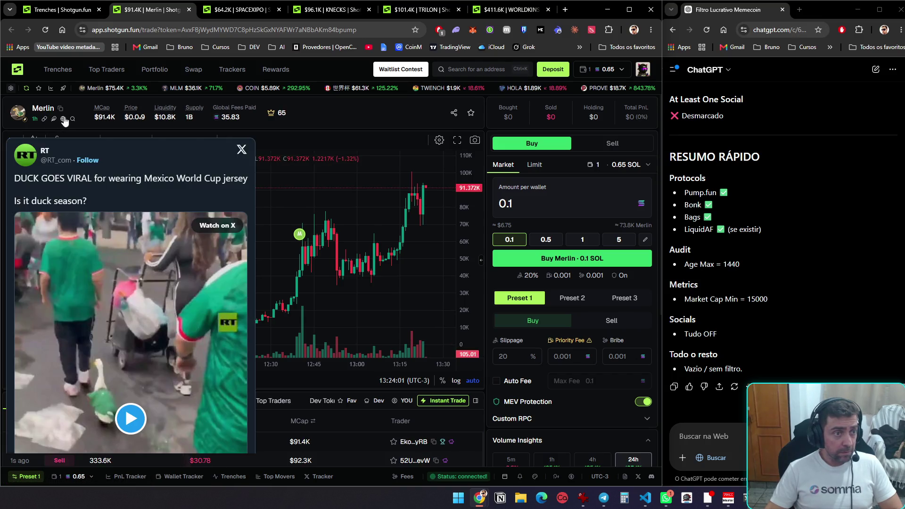
pyautogui.click(65, 119)
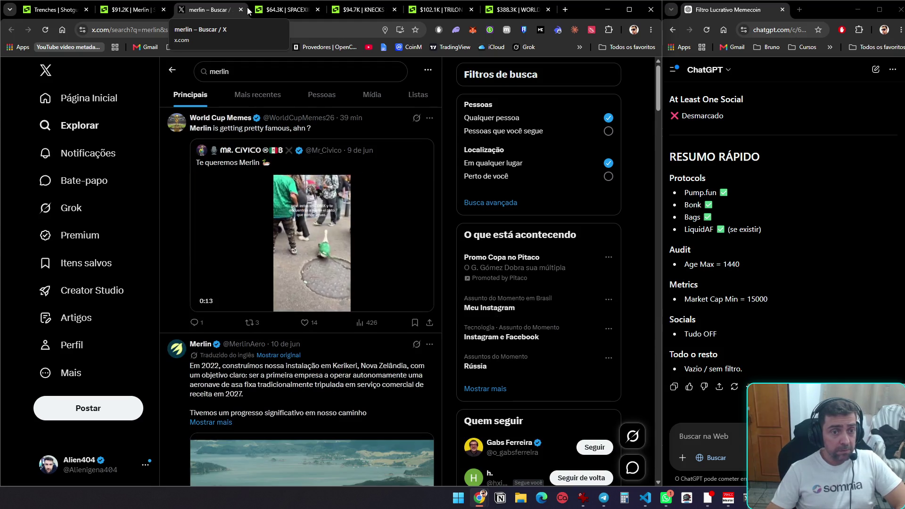
# Unmute the first merlin post's video, then close the X search tab.
pyautogui.click(372, 301)
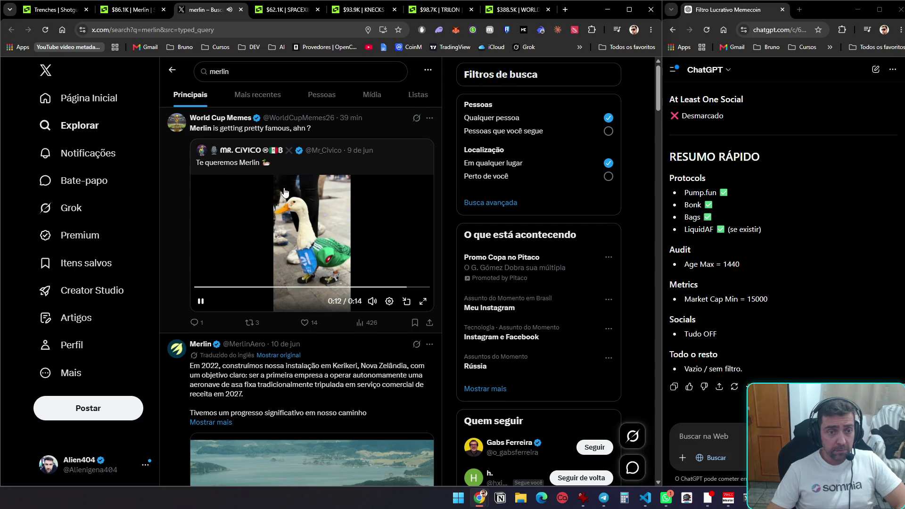
pyautogui.click(241, 9)
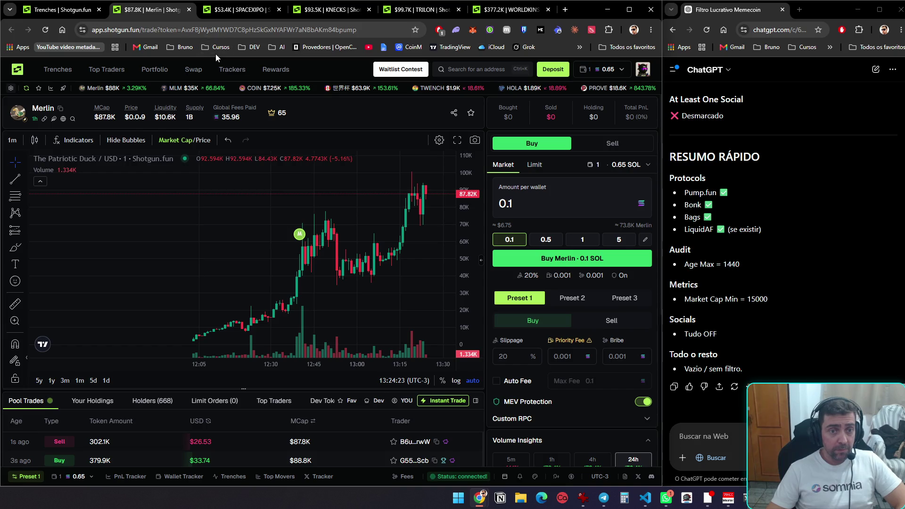
# Close the SPACEXIPO token page and review the TRILON and WORLDKINS trade pages.
pyautogui.click(231, 10)
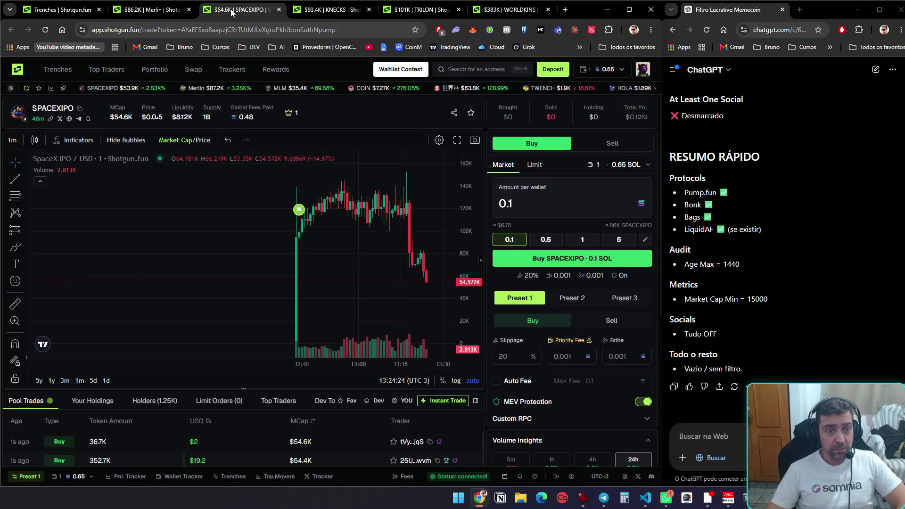
pyautogui.click(279, 10)
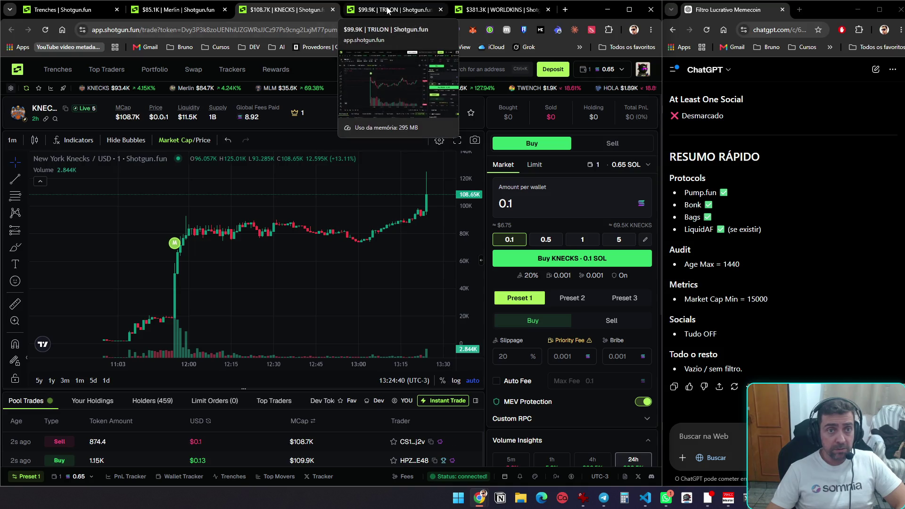
pyautogui.click(388, 10)
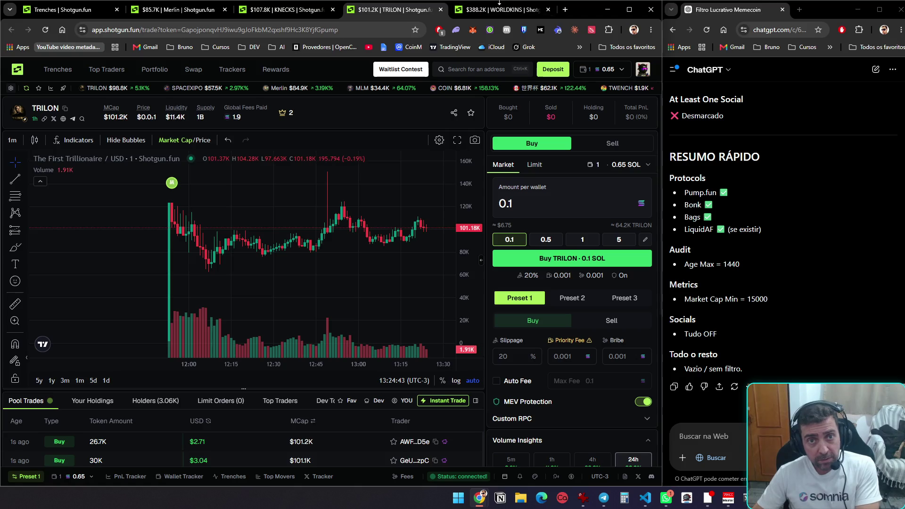
pyautogui.click(505, 10)
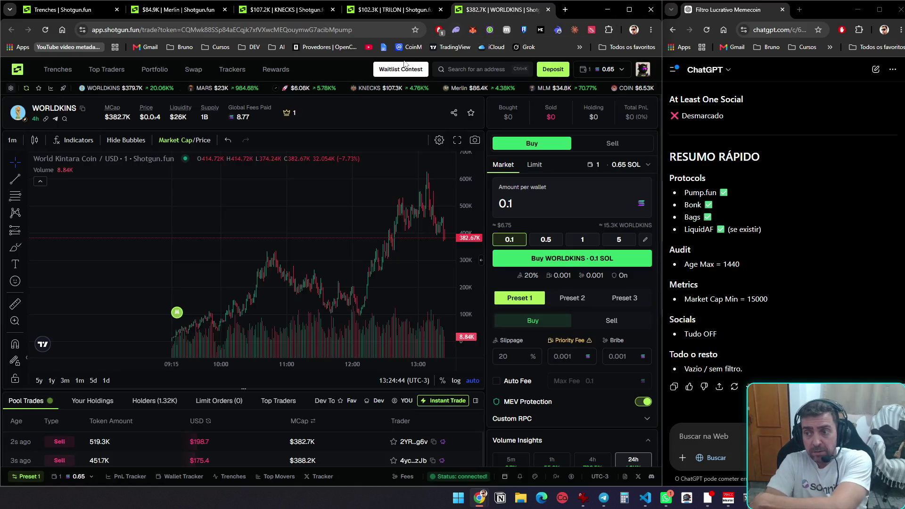
# Search Google for 'j7 tracker' in a new tab and open the J7Tracker site.
pyautogui.click(566, 9)
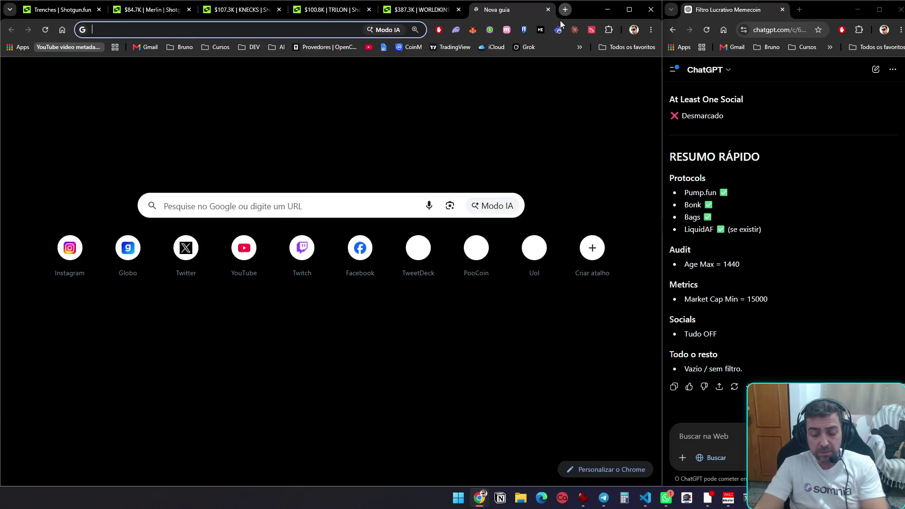
pyautogui.write('j7 tracker')
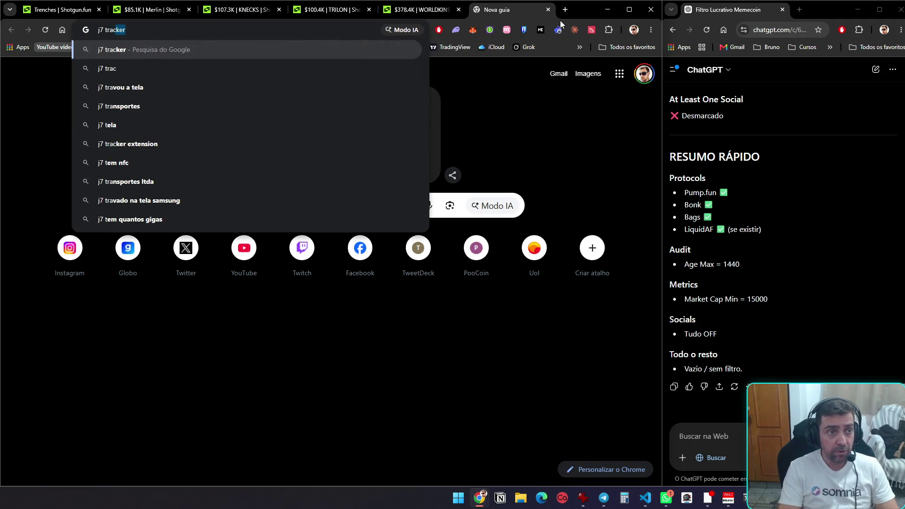
pyautogui.press('Return')
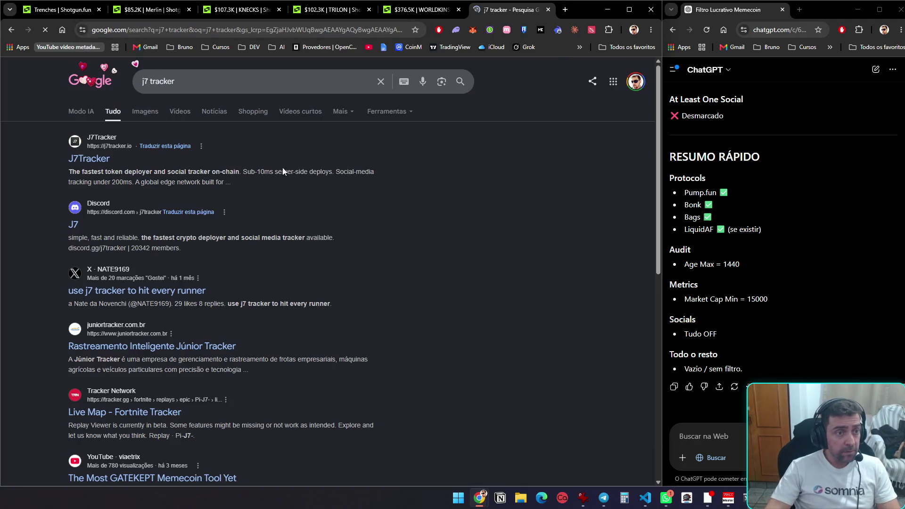
pyautogui.click(104, 160)
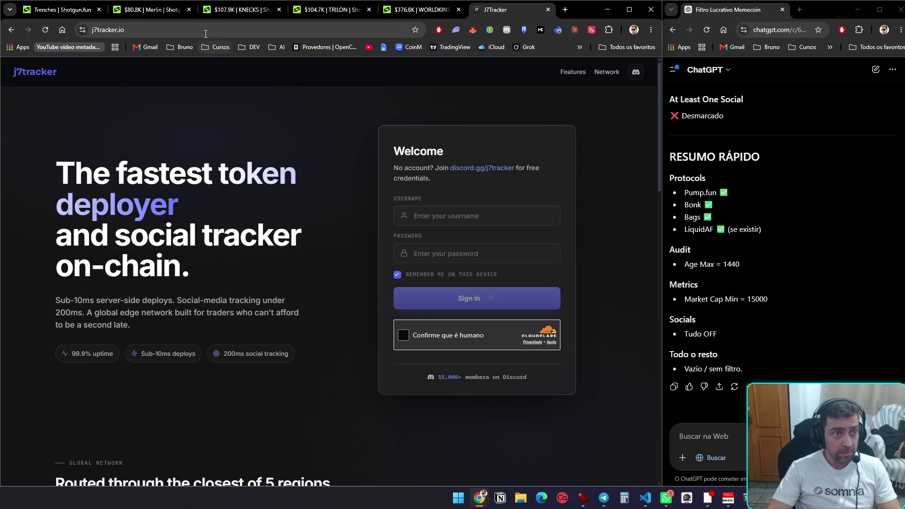
pyautogui.click(734, 434)
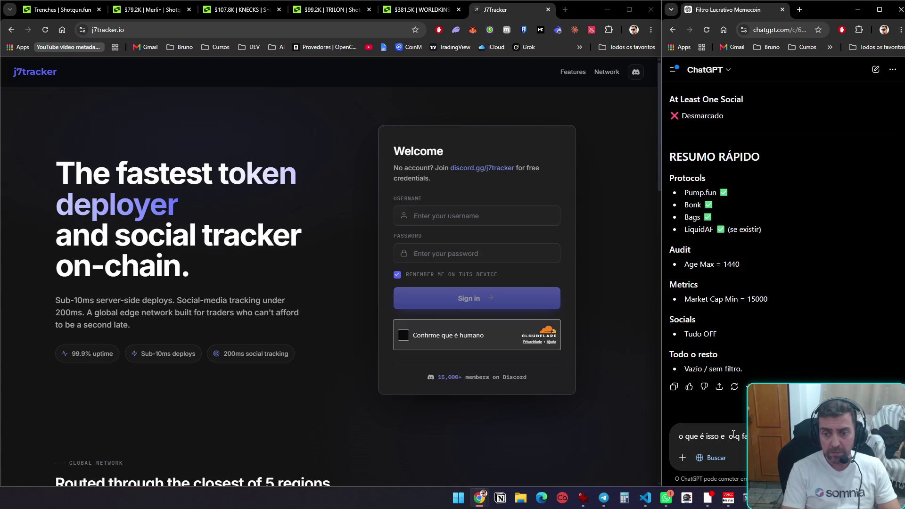
pyautogui.press('Return')
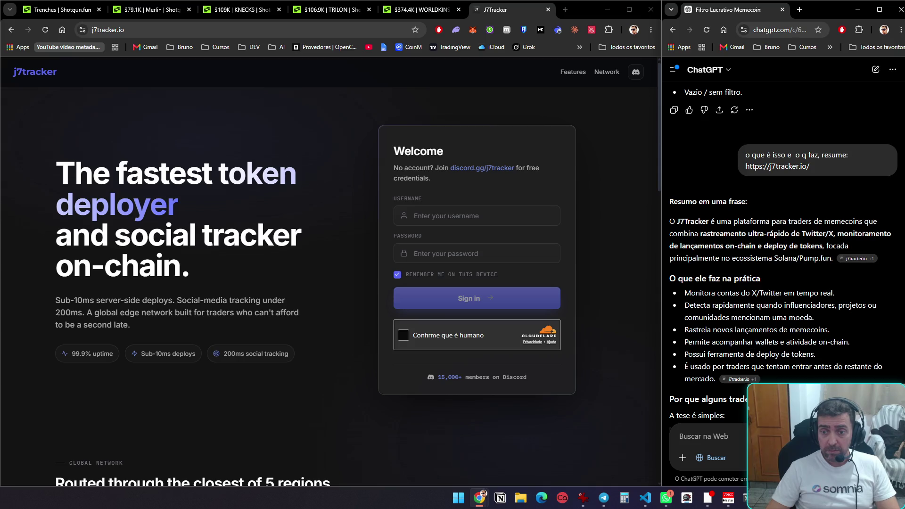
pyautogui.scroll(-5, 830, 363)
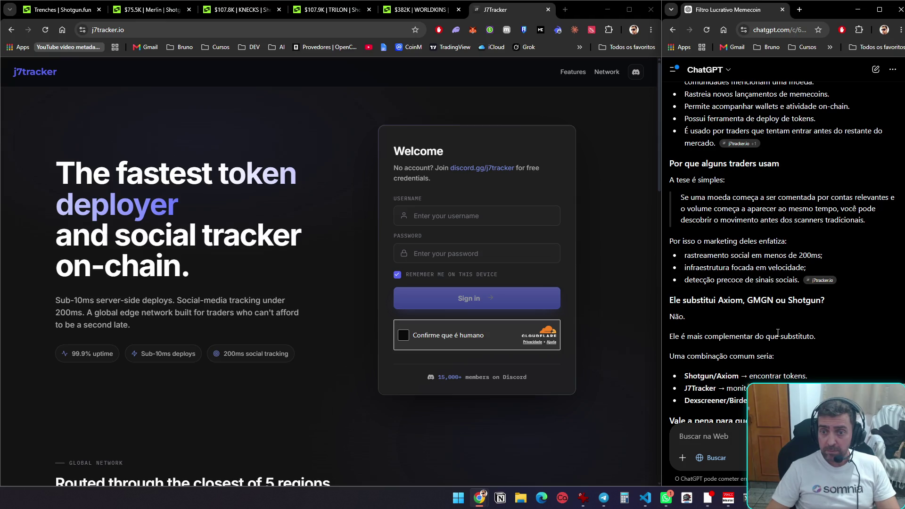
pyautogui.scroll(-1, 775, 333)
pyautogui.scroll(-2, 774, 333)
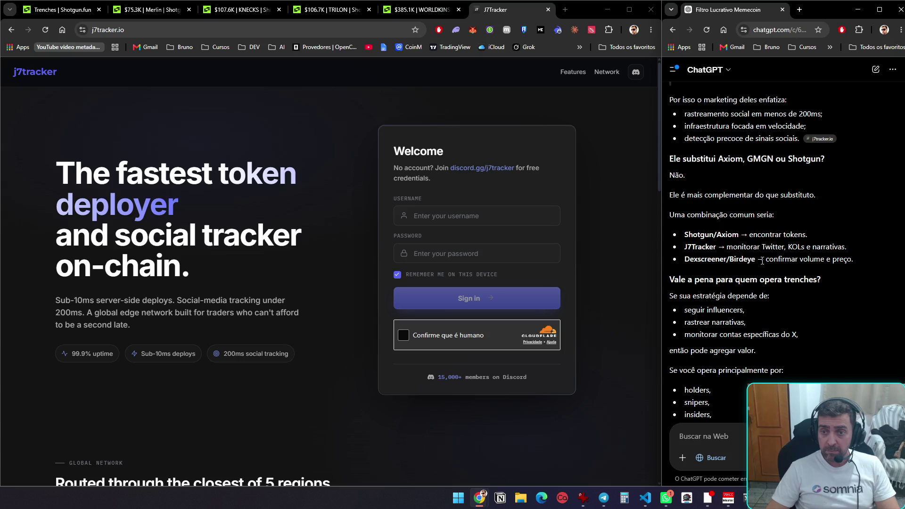
pyautogui.scroll(-1, 762, 260)
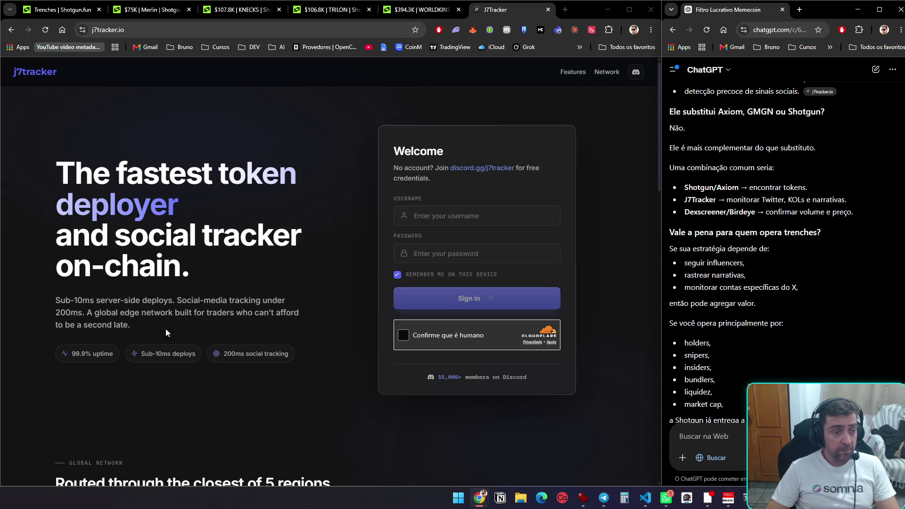
pyautogui.scroll(-5, 184, 421)
pyautogui.scroll(-2, 308, 393)
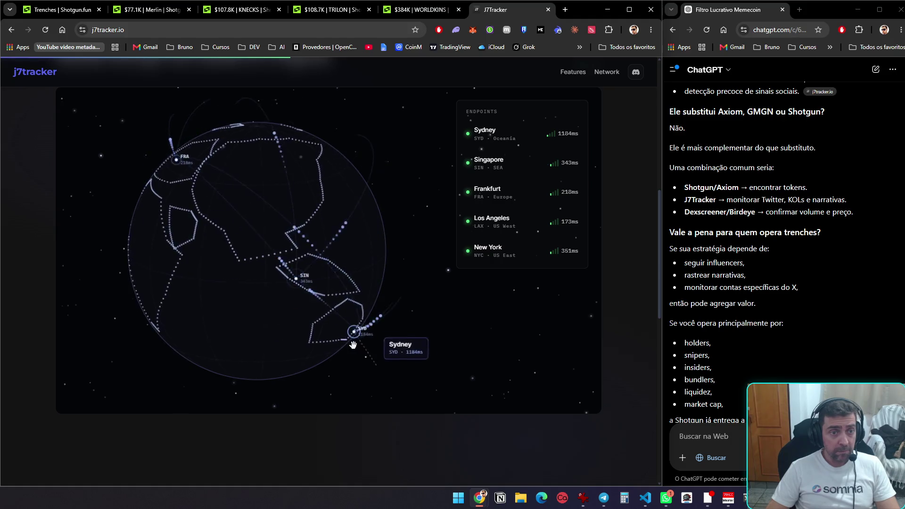
pyautogui.scroll(-5, 353, 371)
pyautogui.scroll(-5, 349, 372)
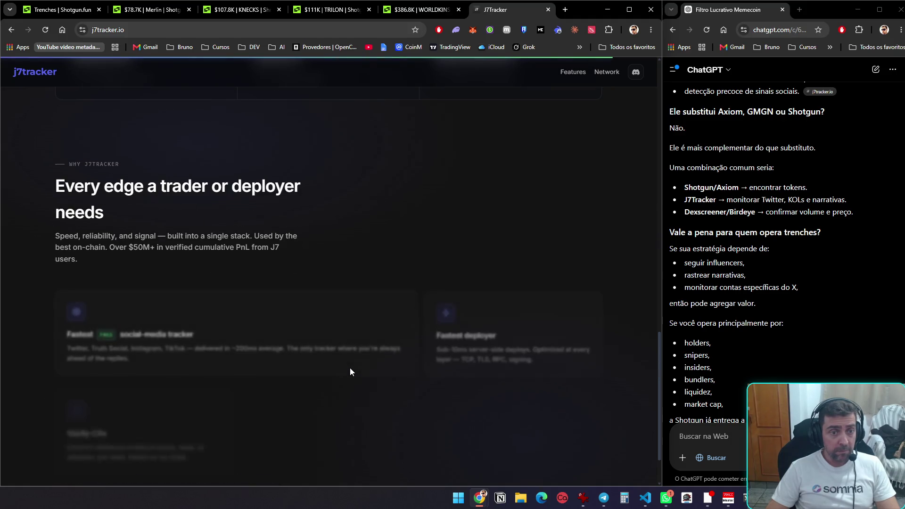
pyautogui.scroll(-1, 350, 372)
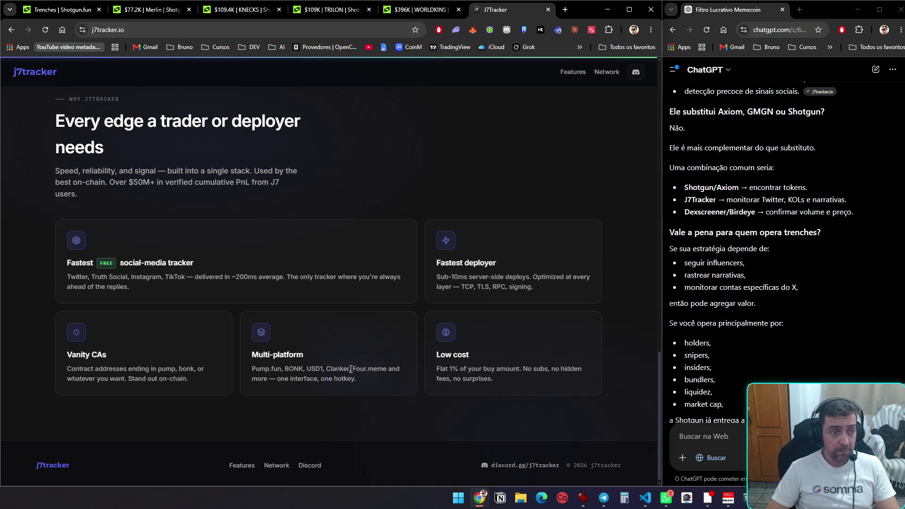
pyautogui.press('Home')
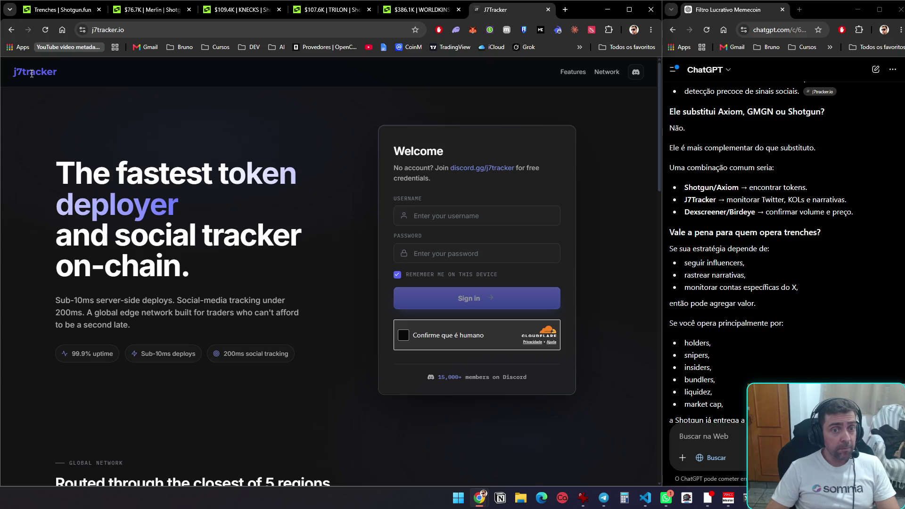
# Accept the discord.gg/j7tracker invite, answer 'Verify!' and finish the J7 server onboarding.
pyautogui.click(477, 170)
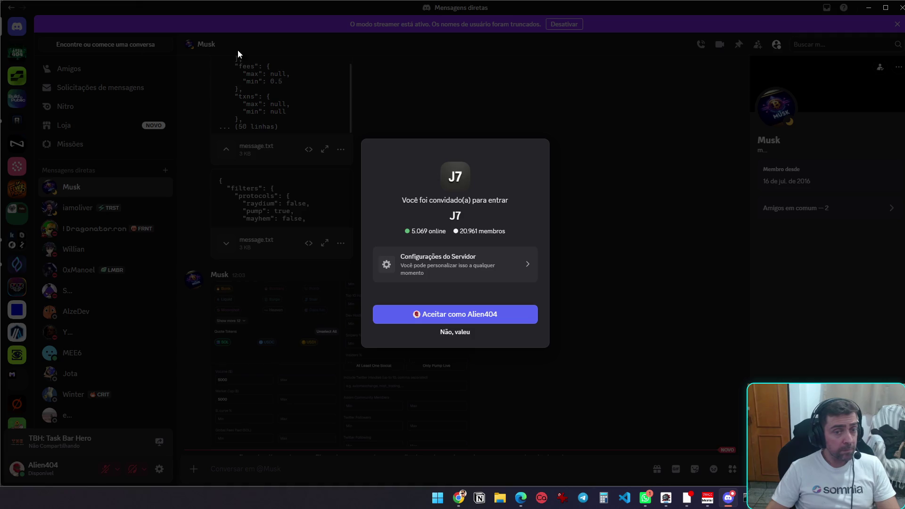
pyautogui.click(469, 317)
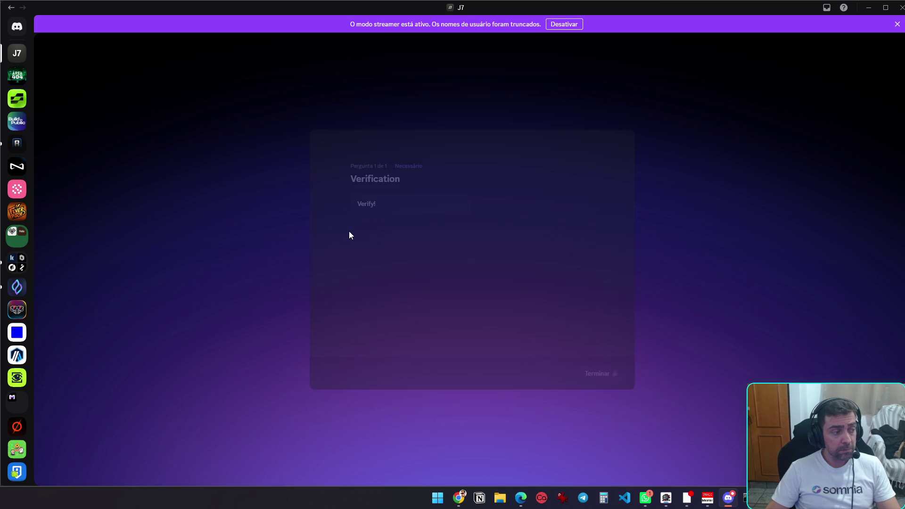
pyautogui.click(392, 205)
pyautogui.click(618, 392)
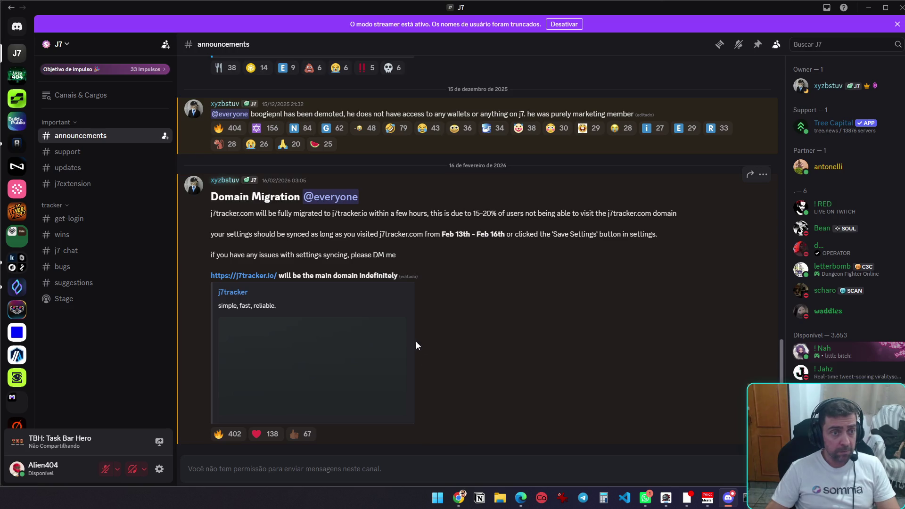
# In #get-login, react ✅ to the disclaimer and press J7 Login to request credentials.
pyautogui.click(139, 225)
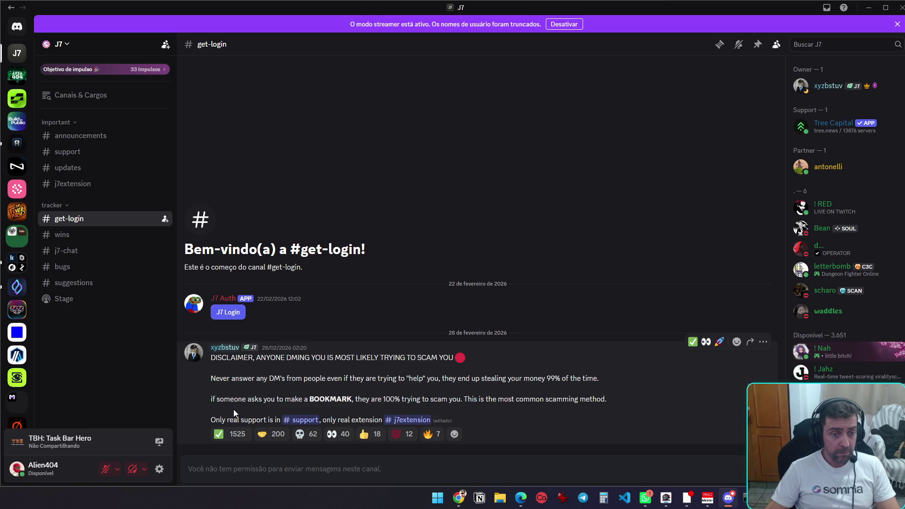
pyautogui.click(227, 433)
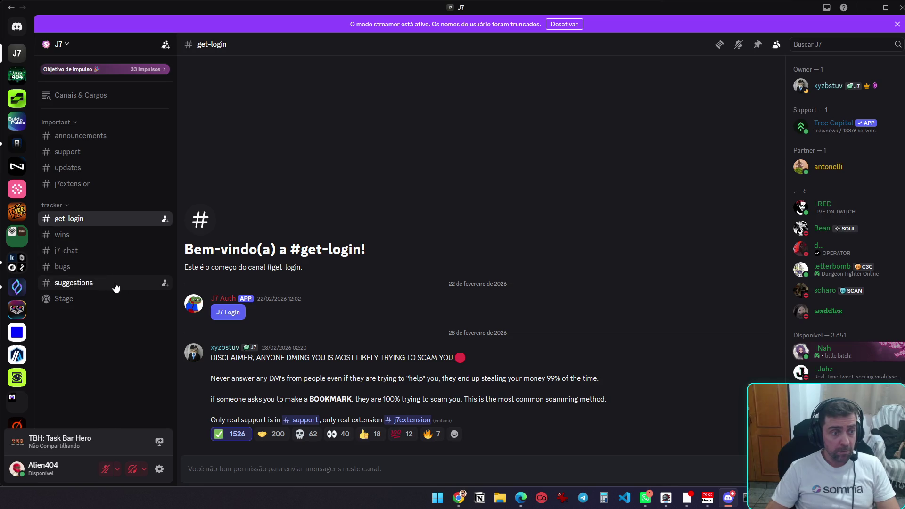
pyautogui.click(109, 97)
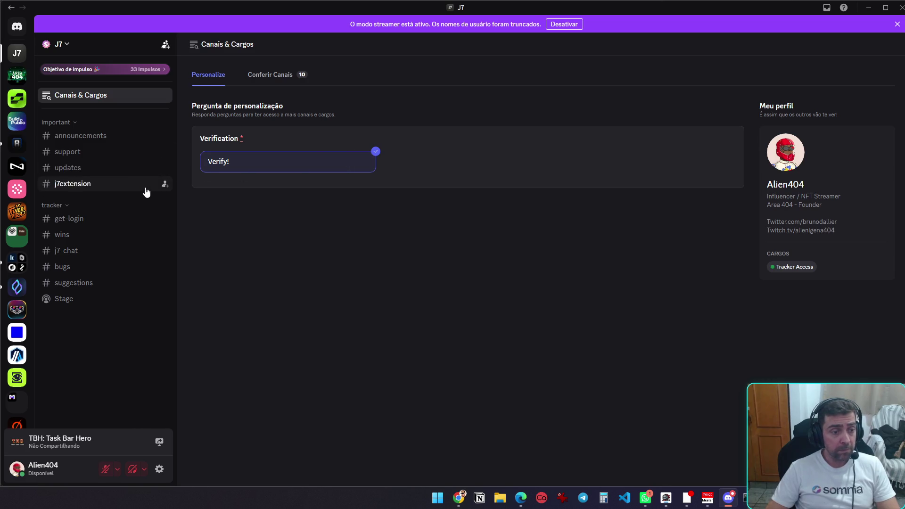
pyautogui.click(116, 220)
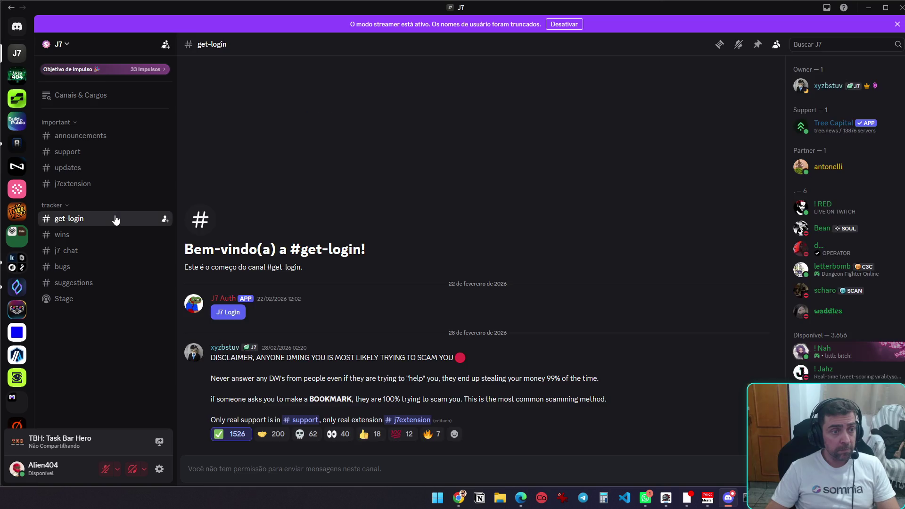
pyautogui.click(234, 313)
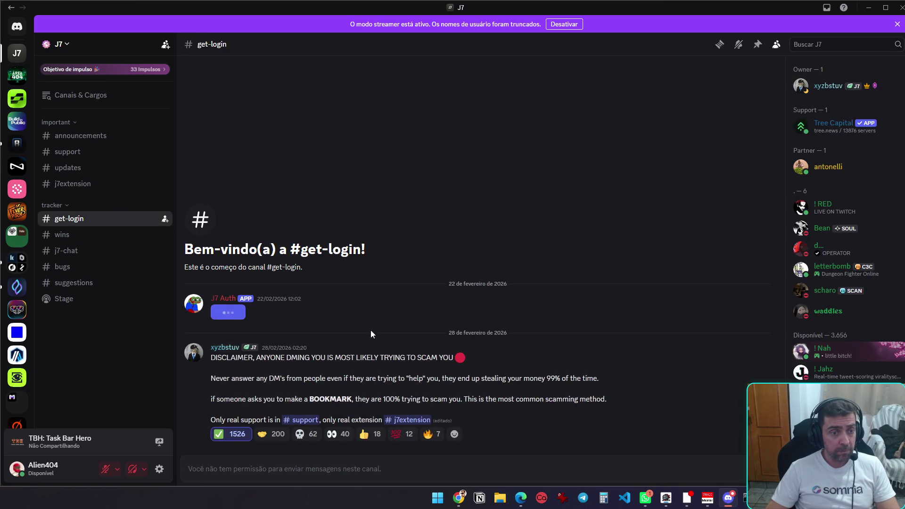